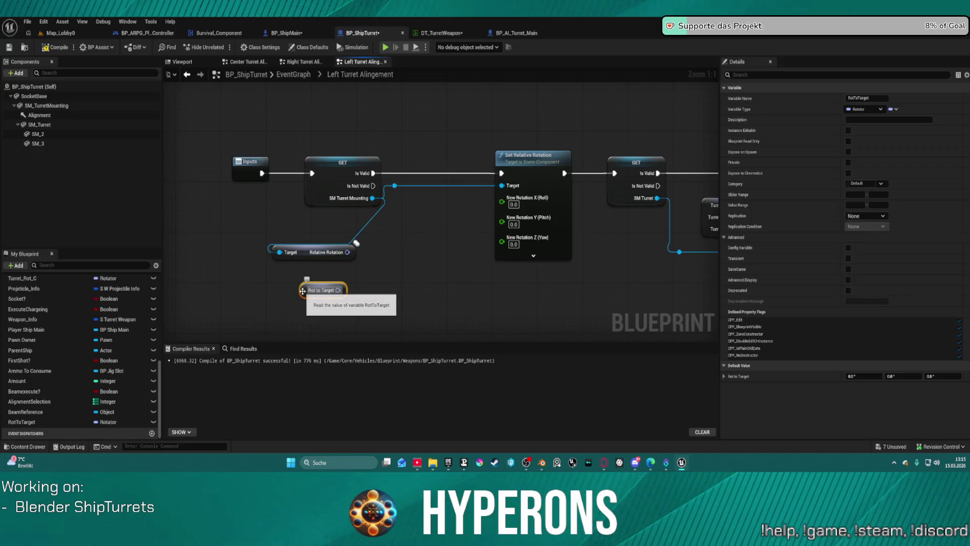
Step: Inspect the node and pin options of Rot to Target without changing anything
right_click(304, 292)
click(293, 292)
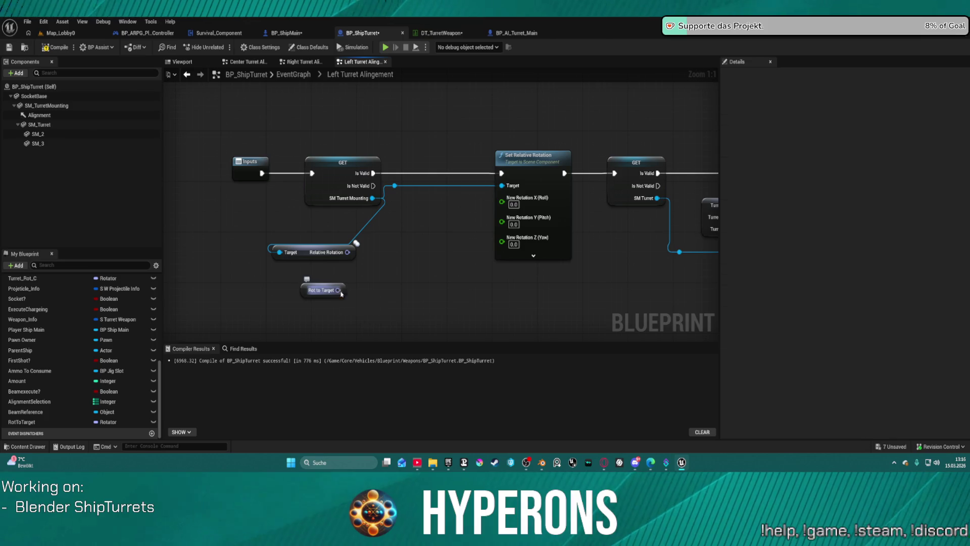
right_click(342, 294)
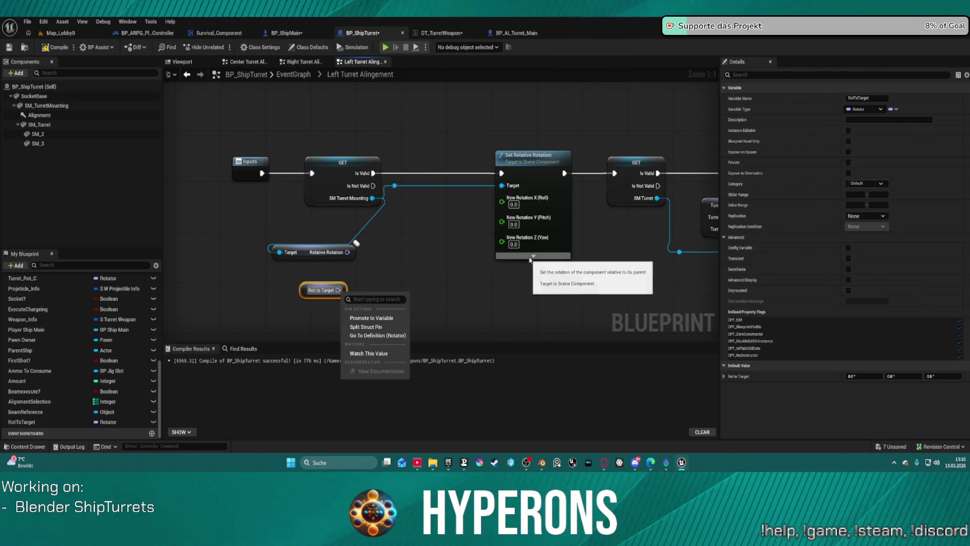
click(535, 257)
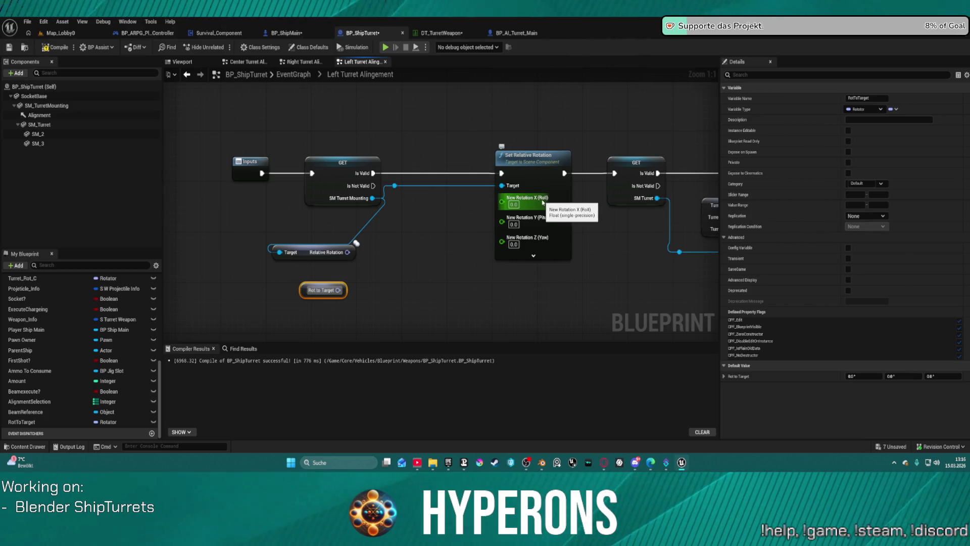
Step: Recombine New Rotation's X, Y, Z pins, wire in Rot to Target, then break that link
right_click(543, 203)
click(575, 235)
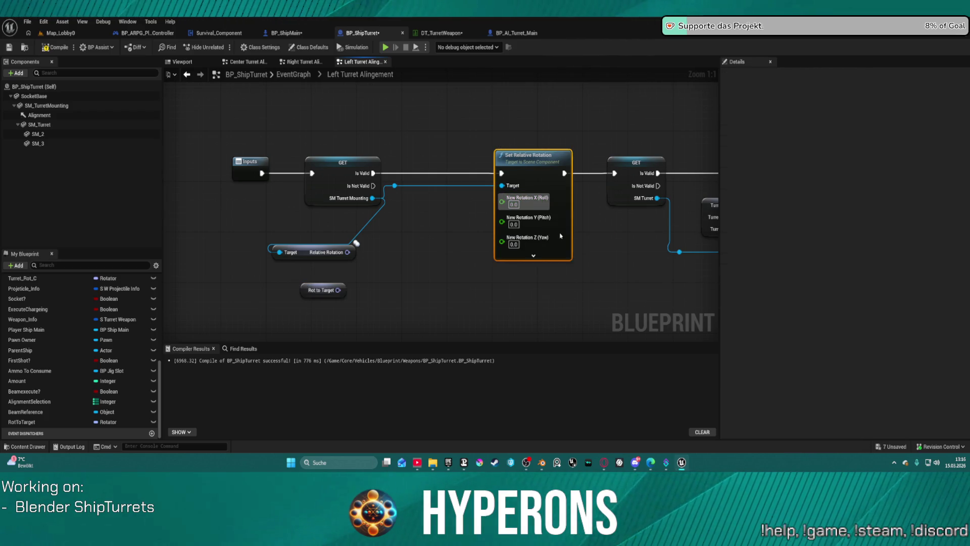
drag(502, 203, 338, 290)
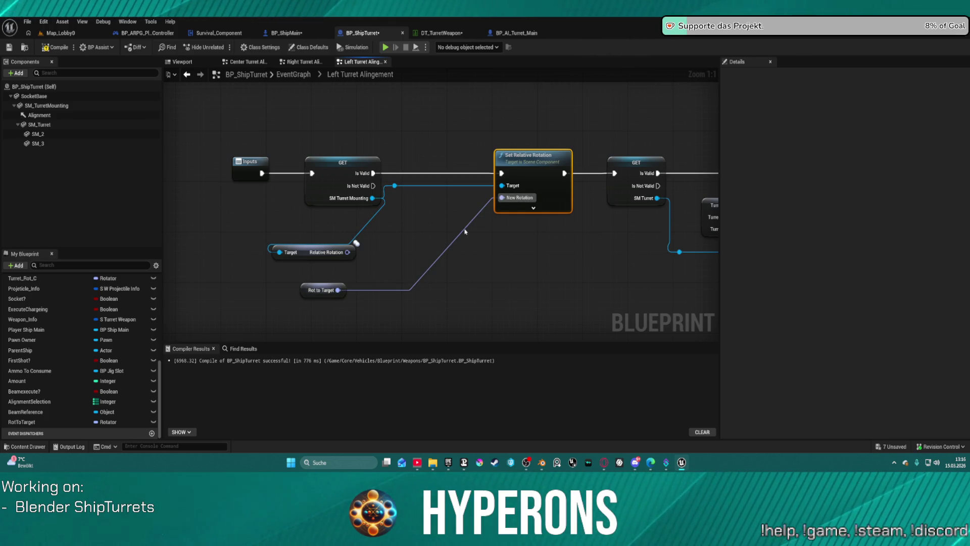
alt+click(465, 230)
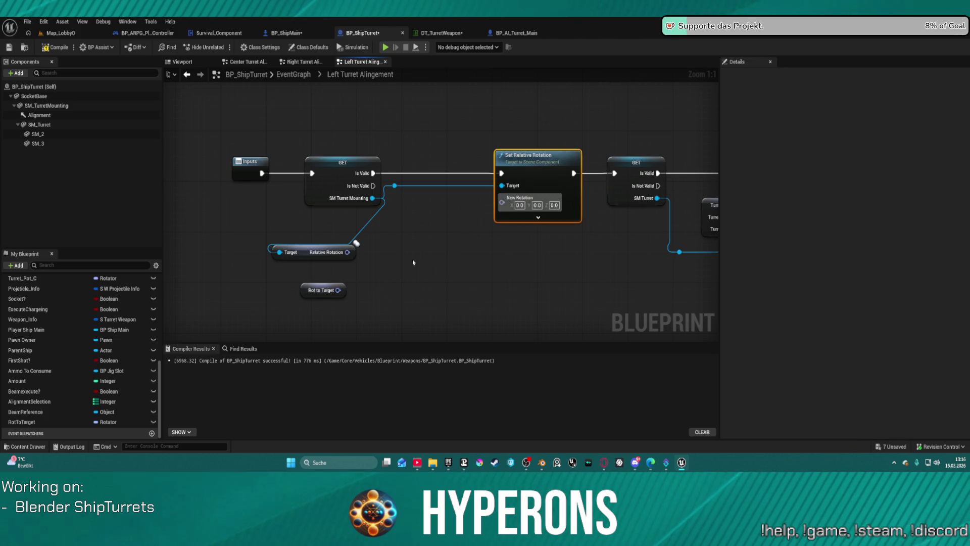
right_click(339, 292)
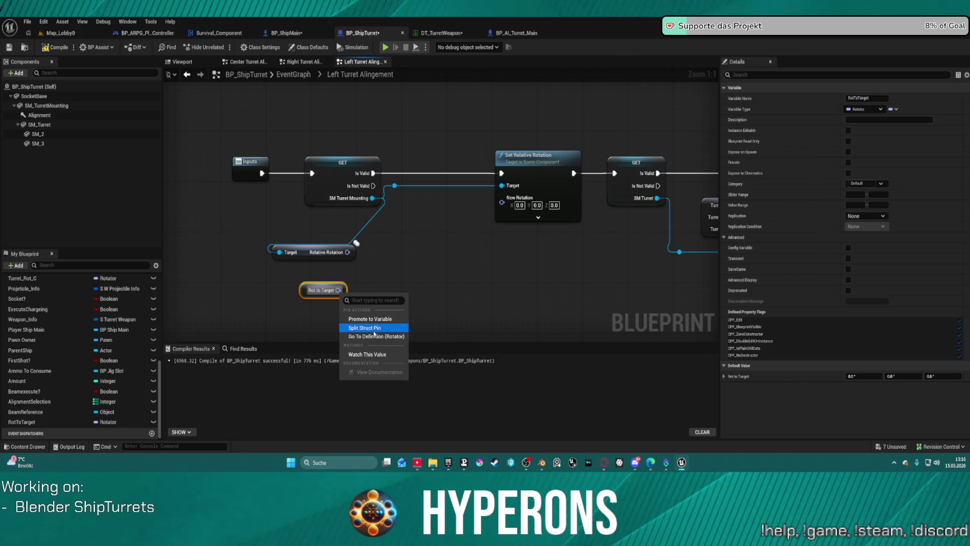
Step: Split Rot to Target into roll, pitch and yaw, and add a Make Rotator feeding New Rotation
click(372, 330)
mouse_move(356, 319)
mouse_down()
mouse_move(503, 158)
mouse_move(502, 202)
mouse_move(490, 203)
mouse_move(483, 249)
mouse_up()
key(Escape)
text(m)
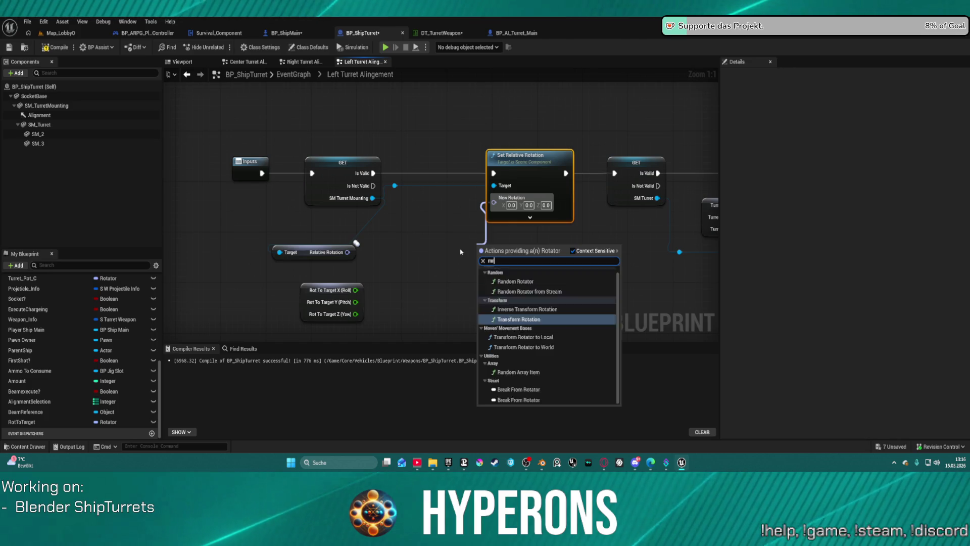
key(BackSpace)
key(BackSpace)
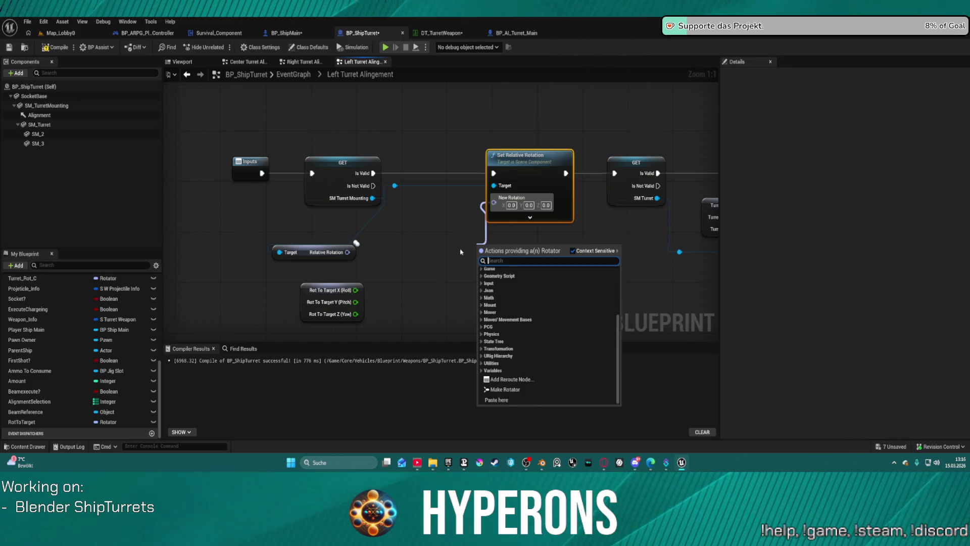
text(make)
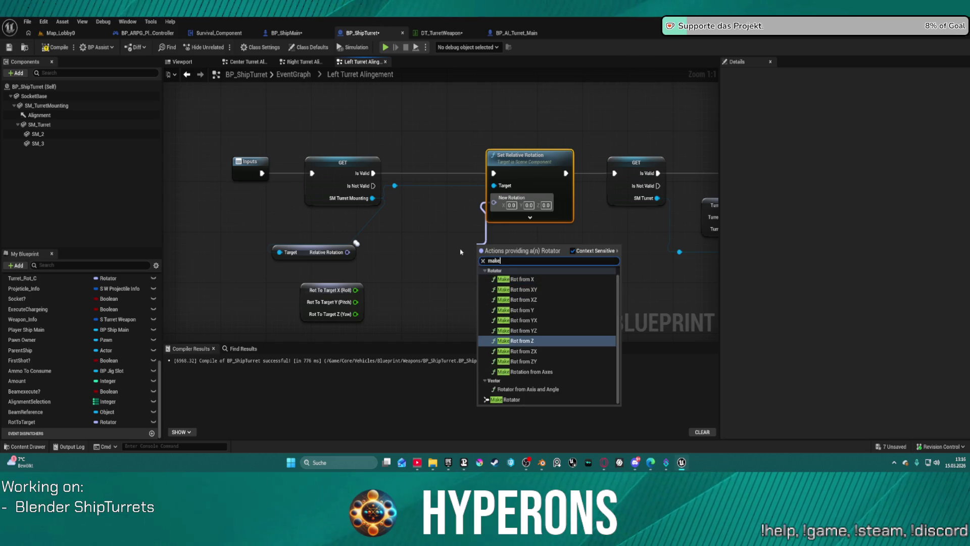
key(Down)
key(Down)
key(Down)
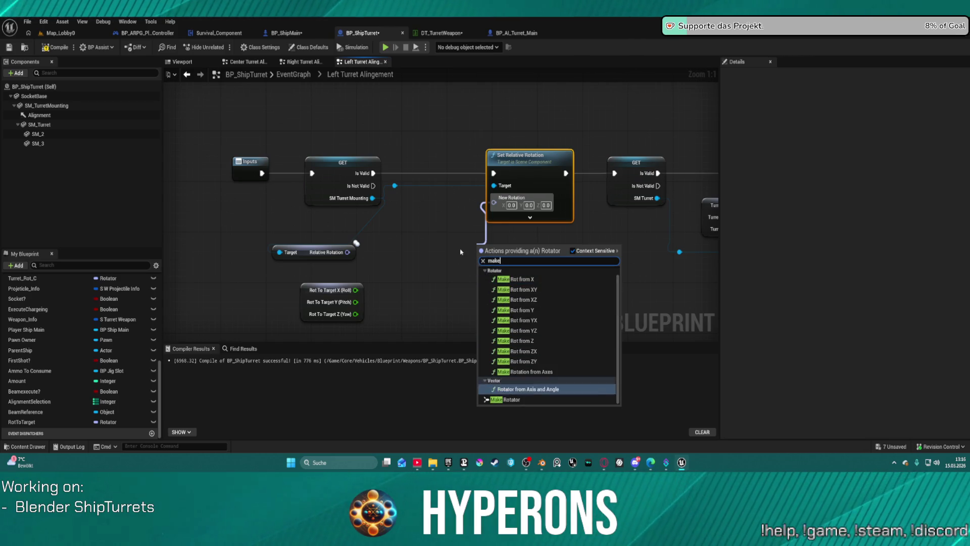
key(Return)
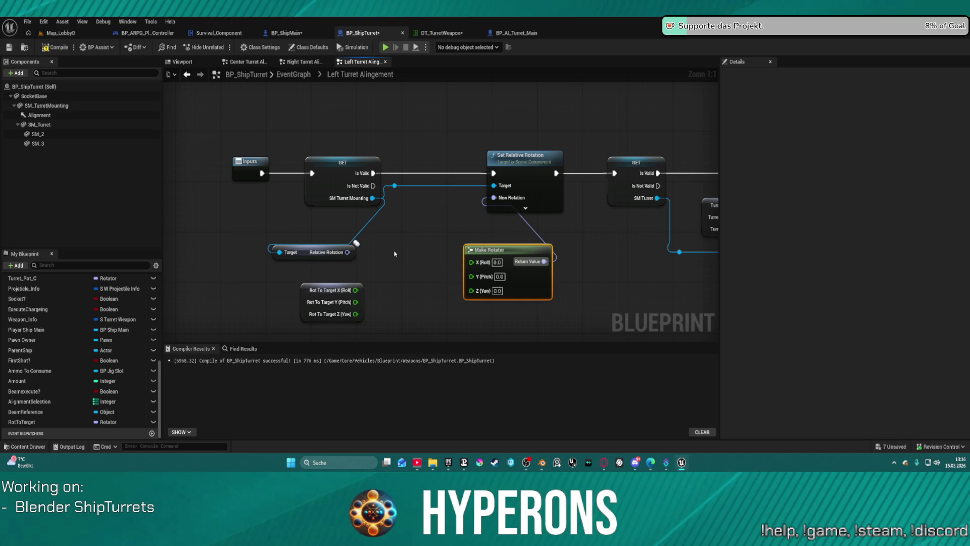
Step: Wire Rot To Target's Z (Yaw) output into the Make Rotator's Z (Yaw) input
right_click(394, 254)
click(329, 253)
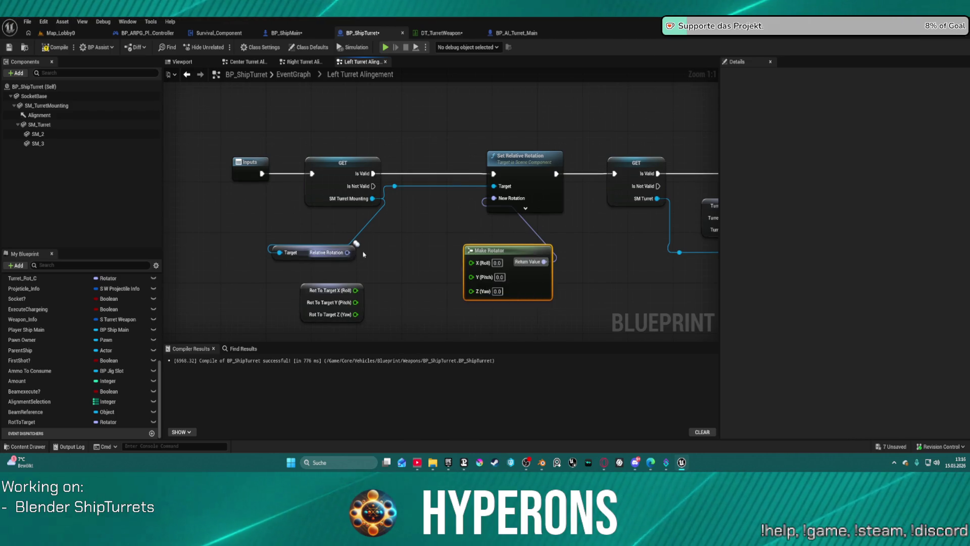
drag(347, 253, 372, 256)
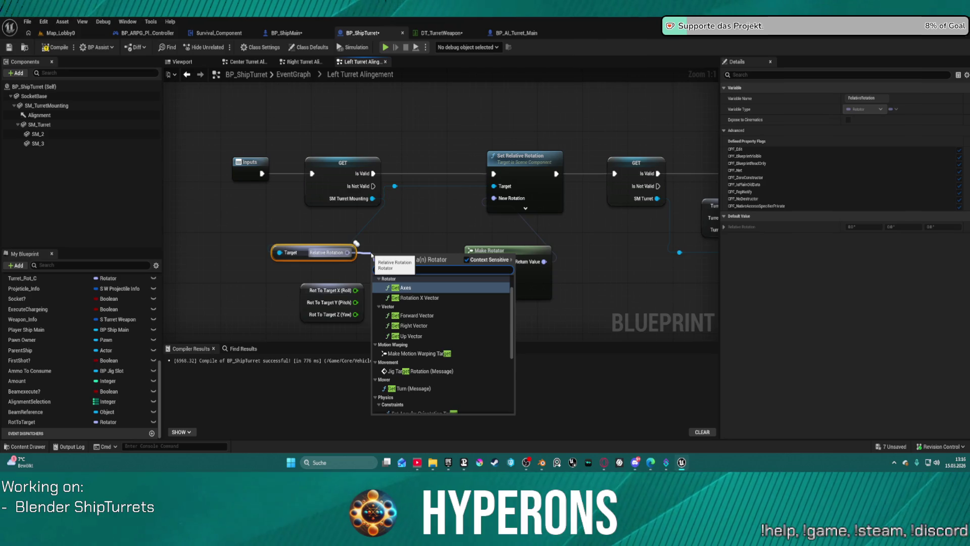
scroll(453, 329, down, 10)
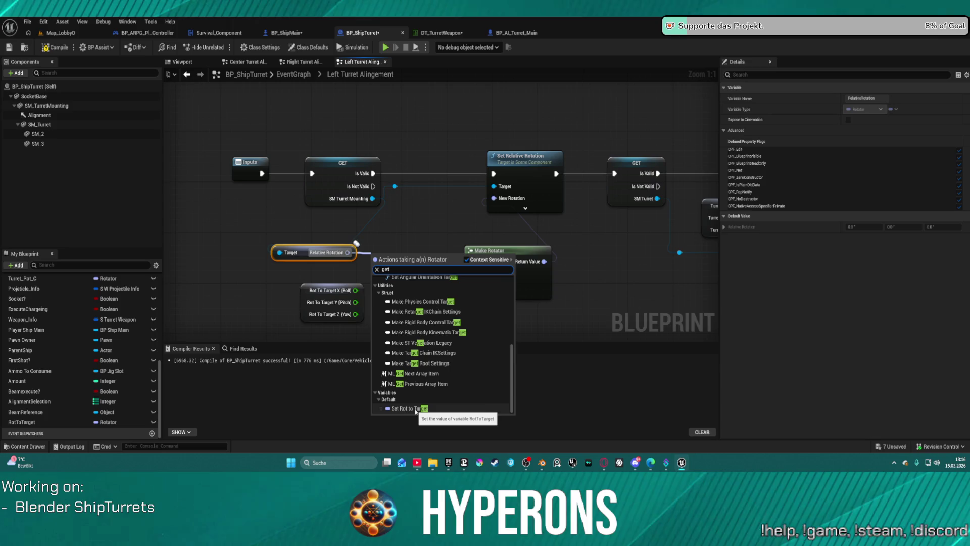
scroll(429, 379, up, 10)
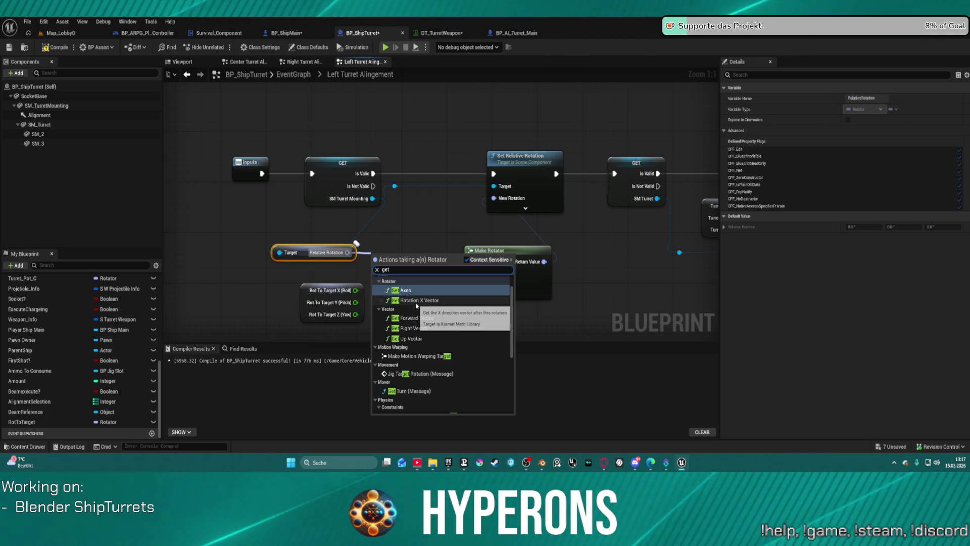
click(418, 300)
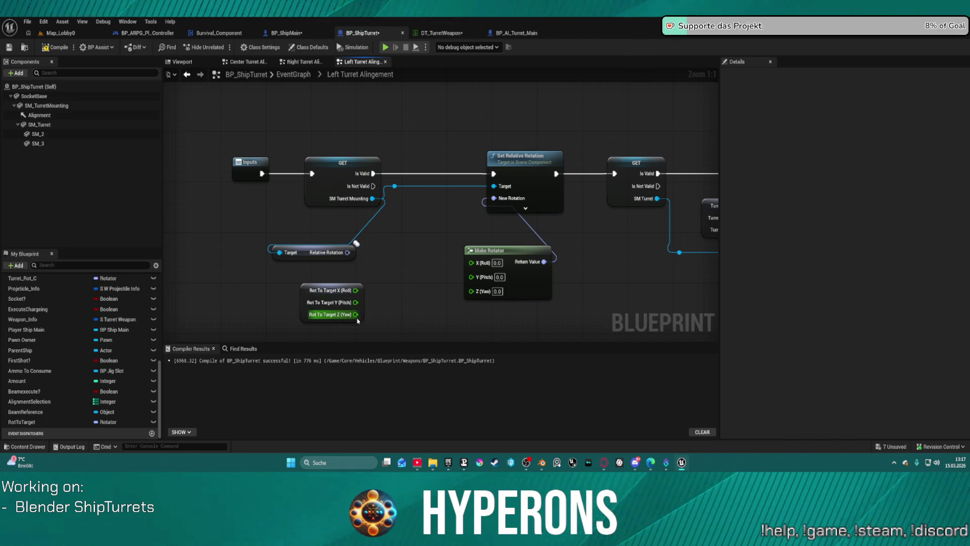
mouse_move(356, 315)
mouse_down()
mouse_move(465, 293)
mouse_move(441, 275)
mouse_up()
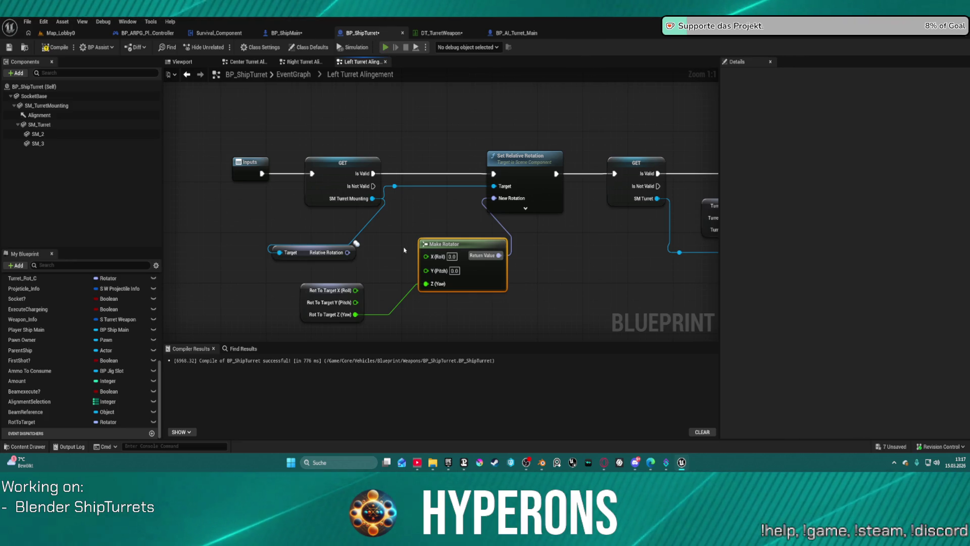
key(alt+p)
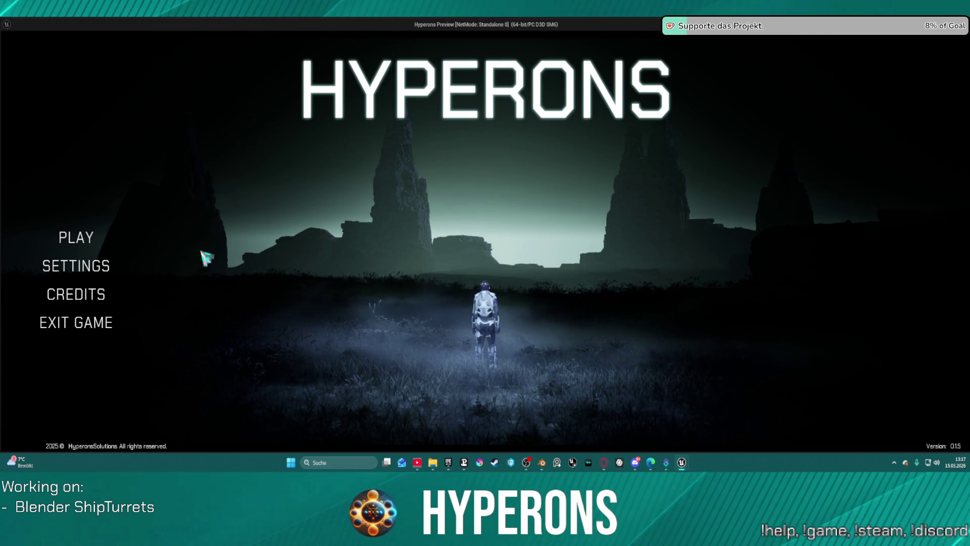
Step: Pick the System New Eden character, start the game and accelerate the ship with W
click(76, 238)
click(348, 251)
click(410, 393)
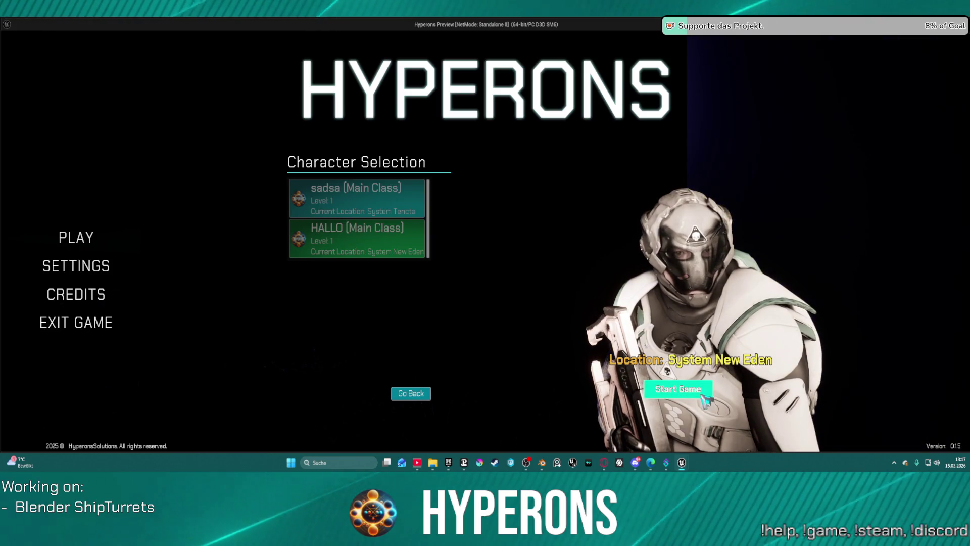
click(679, 389)
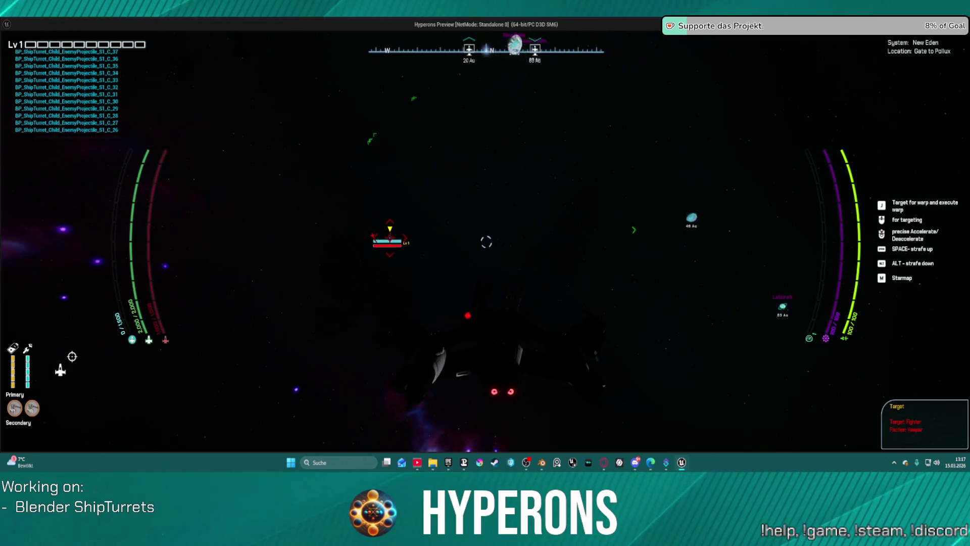
key(w)
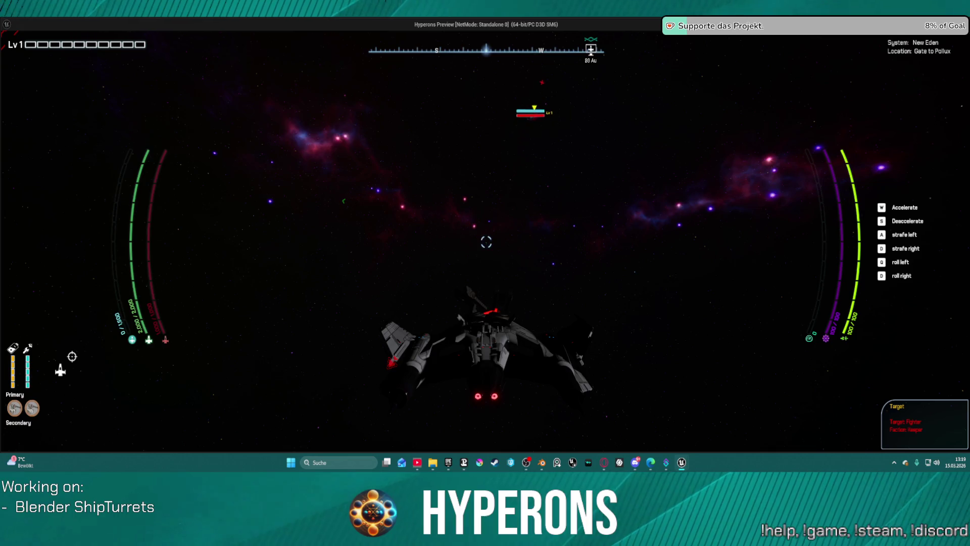
Step: End the playtest and open BP_Enemy_Ship_Master from Core > Vehicles > Ships in the Content Drawer
key(Escape)
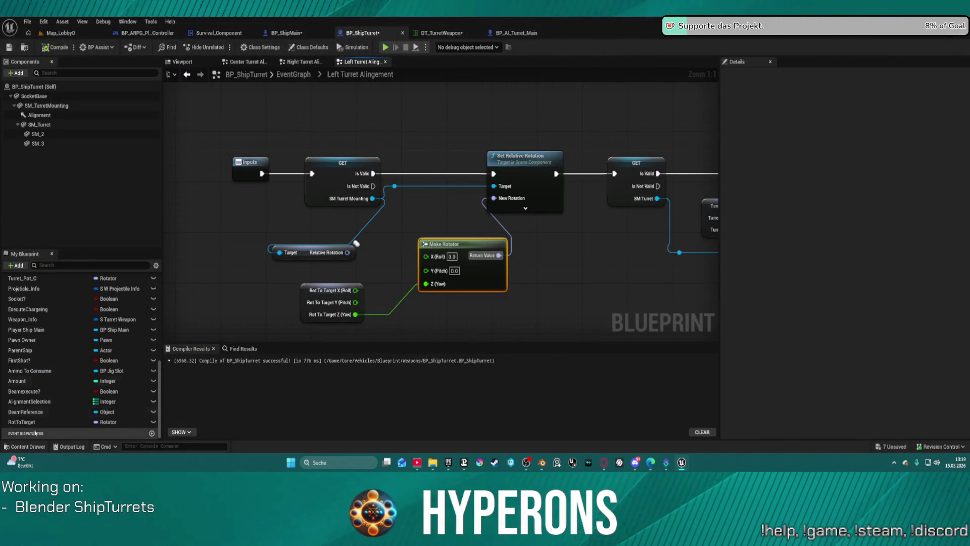
click(25, 447)
scroll(71, 366, down, 5)
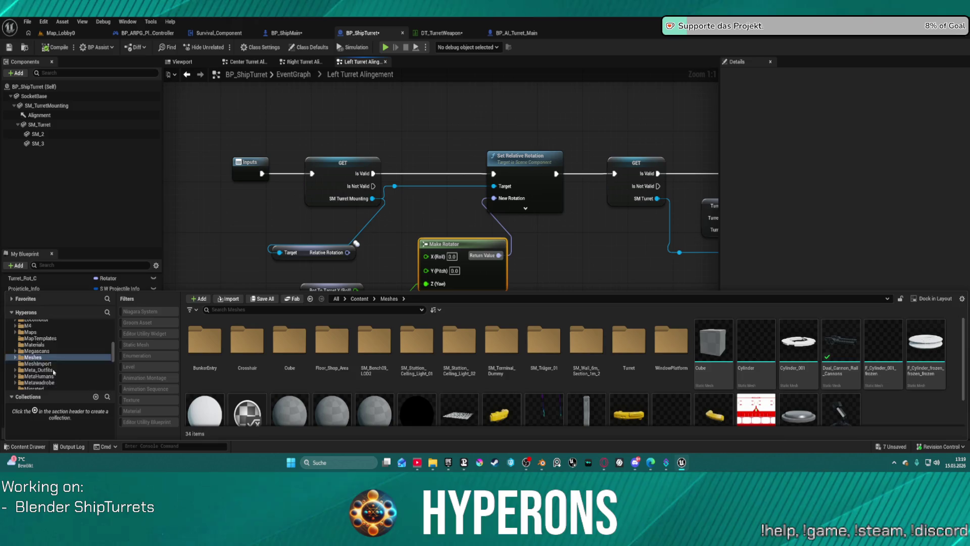
scroll(48, 354, up, 8)
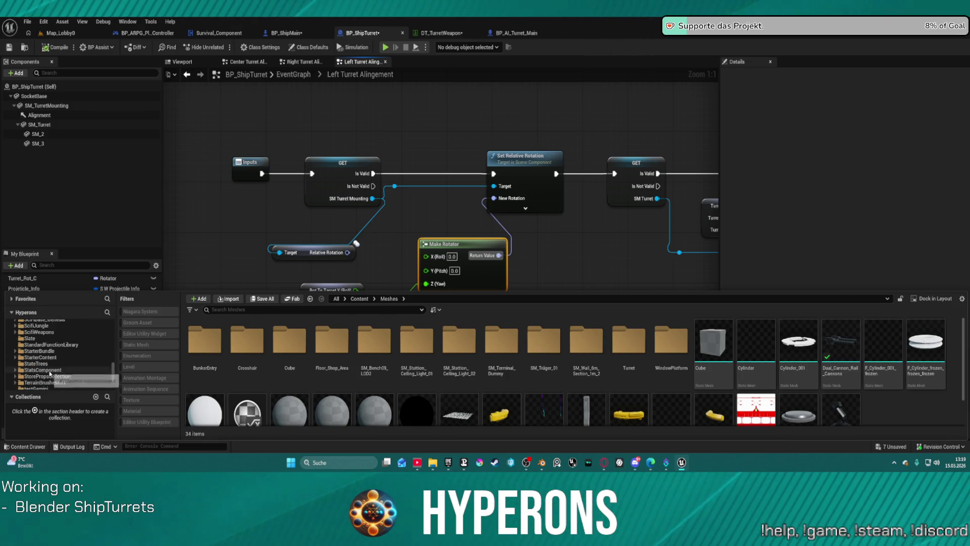
scroll(43, 354, up, 6)
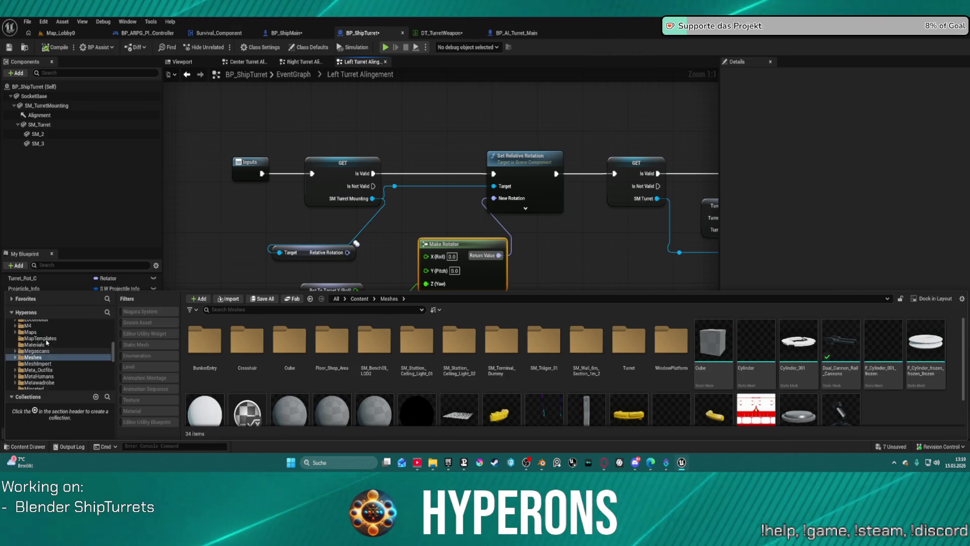
scroll(38, 361, up, 5)
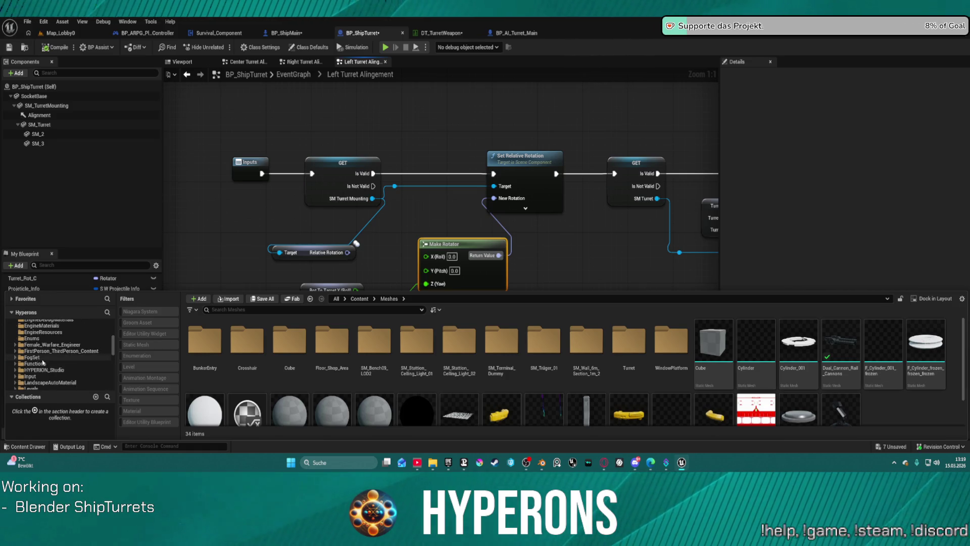
click(39, 356)
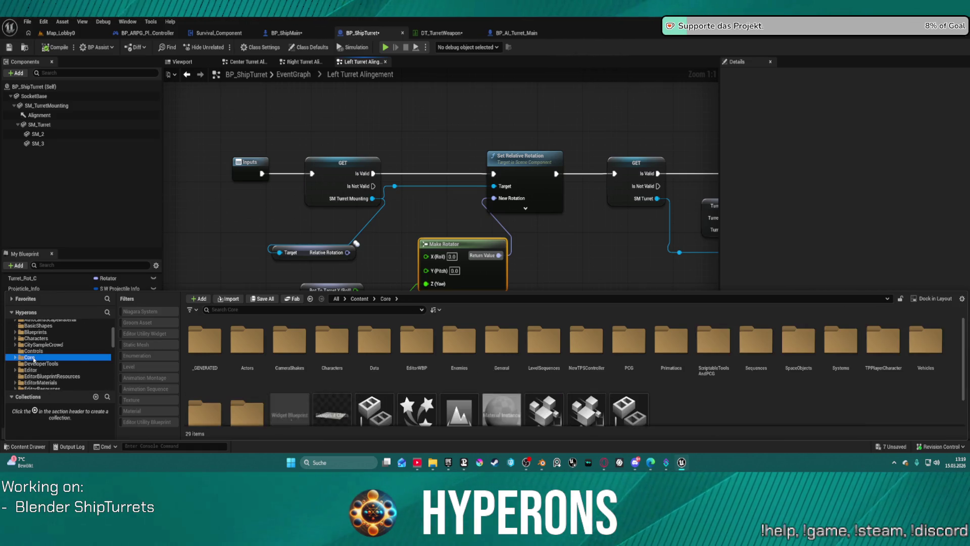
double_click(934, 363)
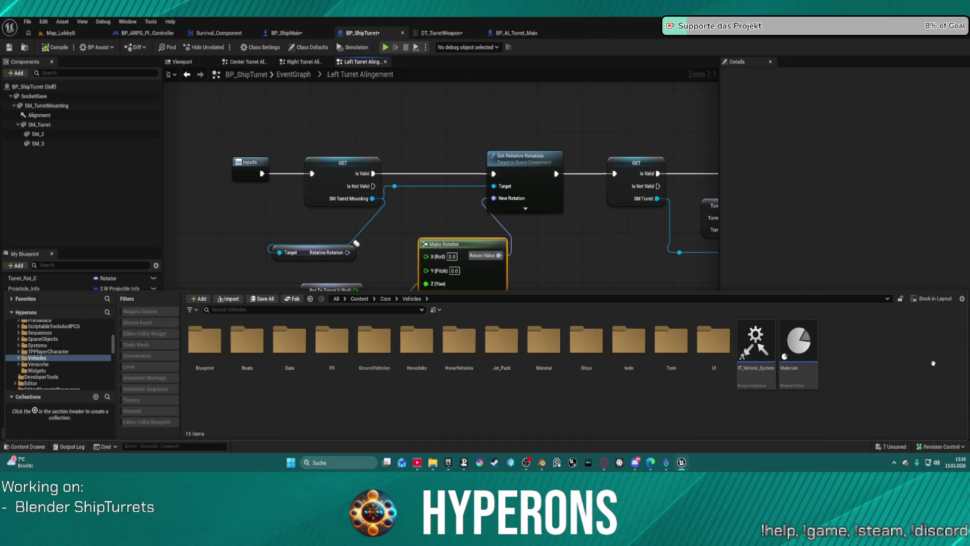
double_click(582, 343)
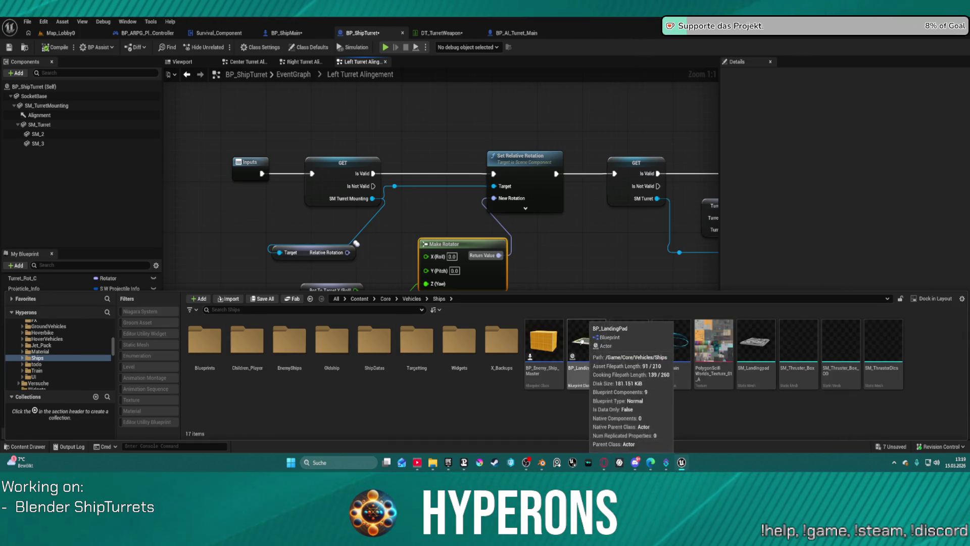
double_click(544, 343)
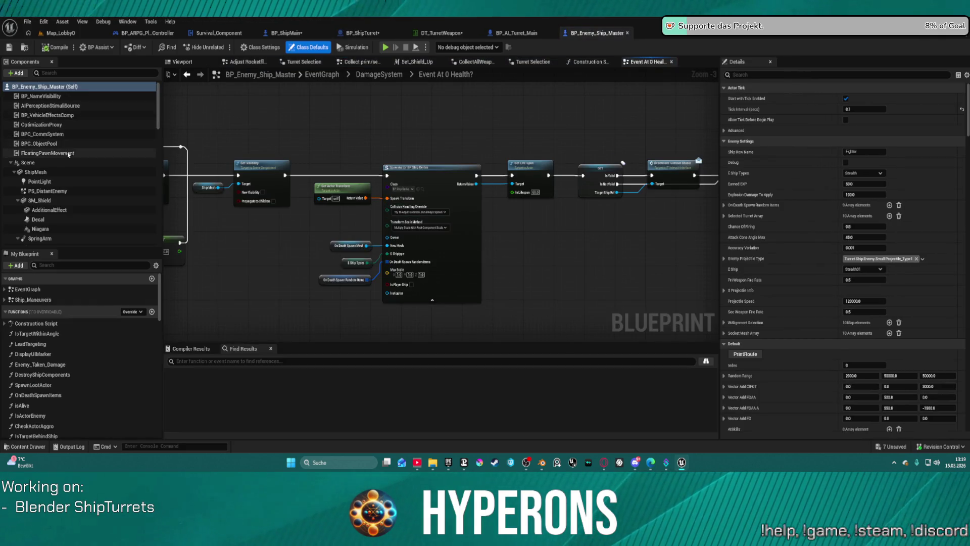
Step: Filter to the OptimizationProxy component and enable 'Ignore camera sight in no optimization wave'
scroll(61, 172, down, 10)
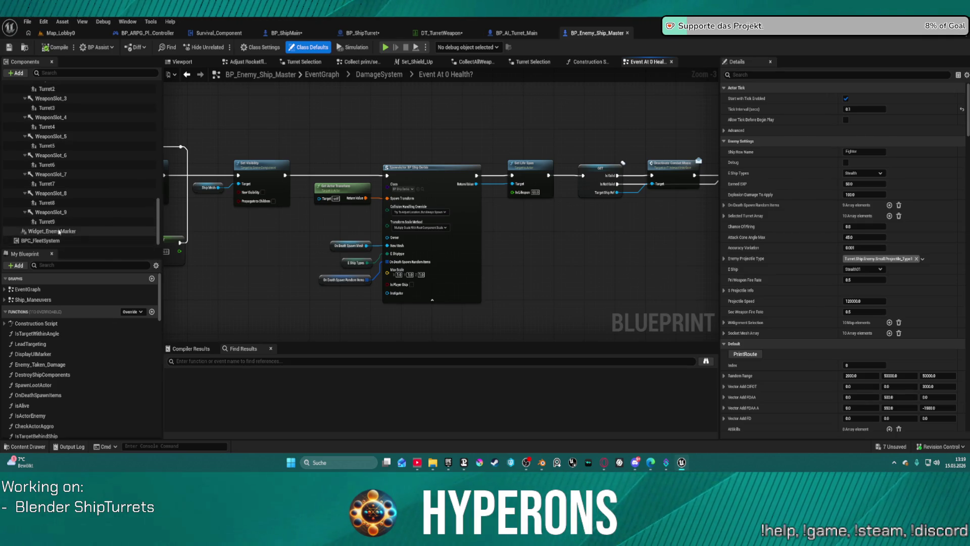
scroll(65, 212, up, 5)
text(sph)
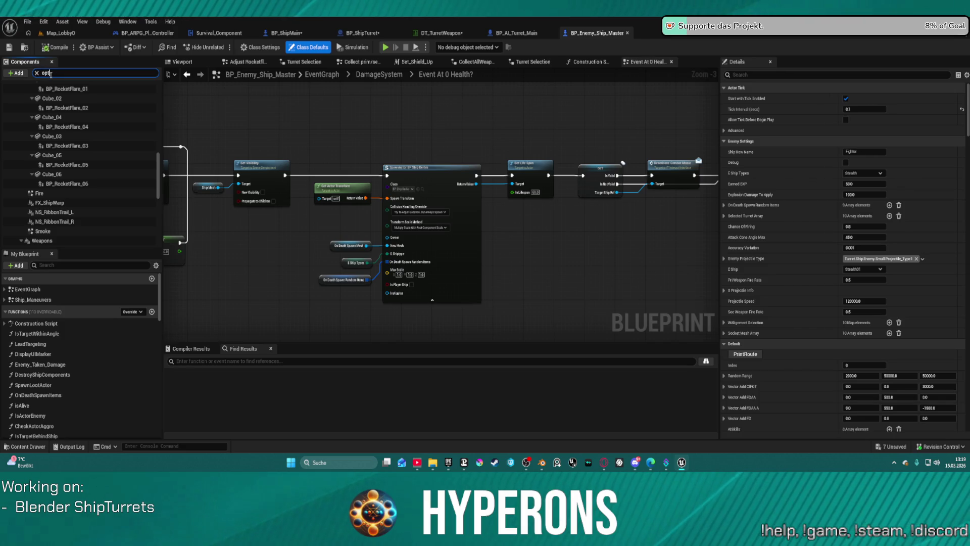
text(i)
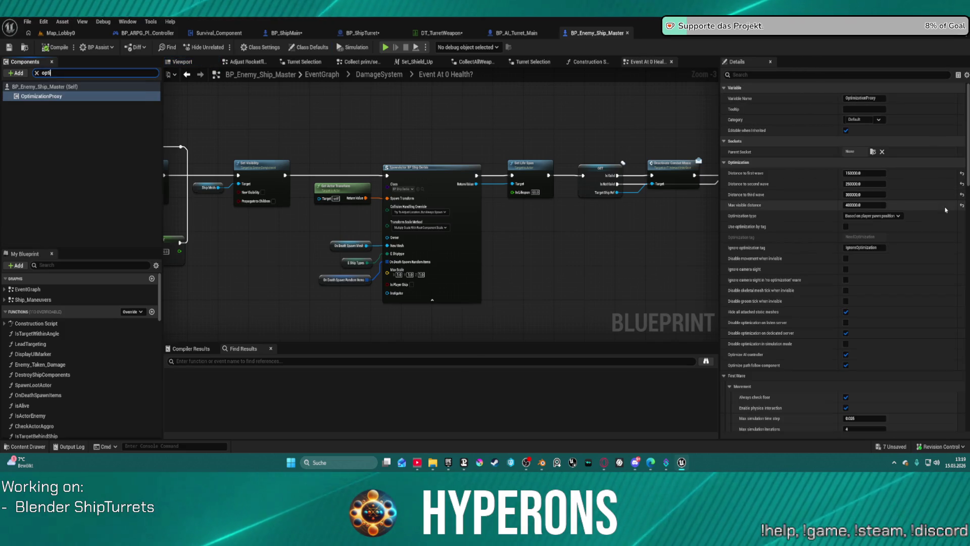
scroll(880, 217, down, 1)
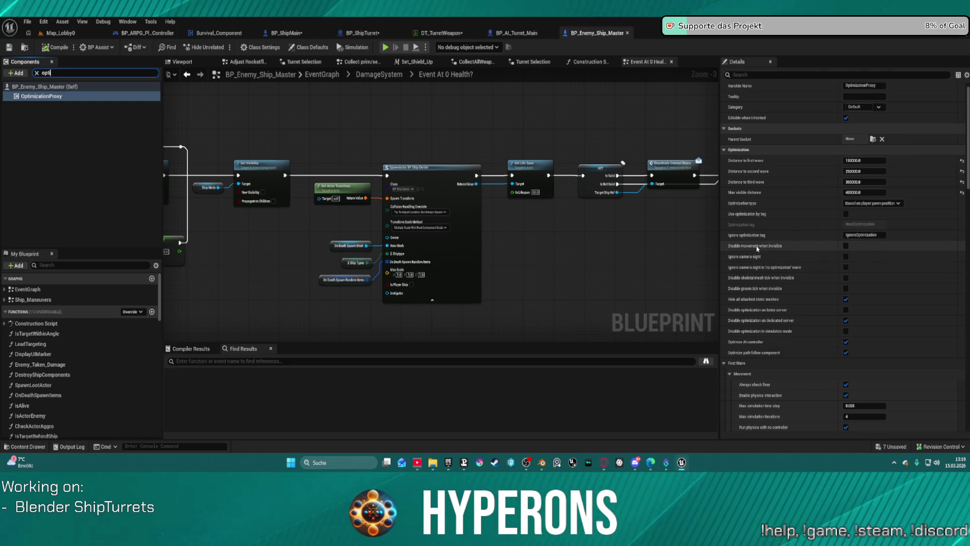
mouse_move(757, 248)
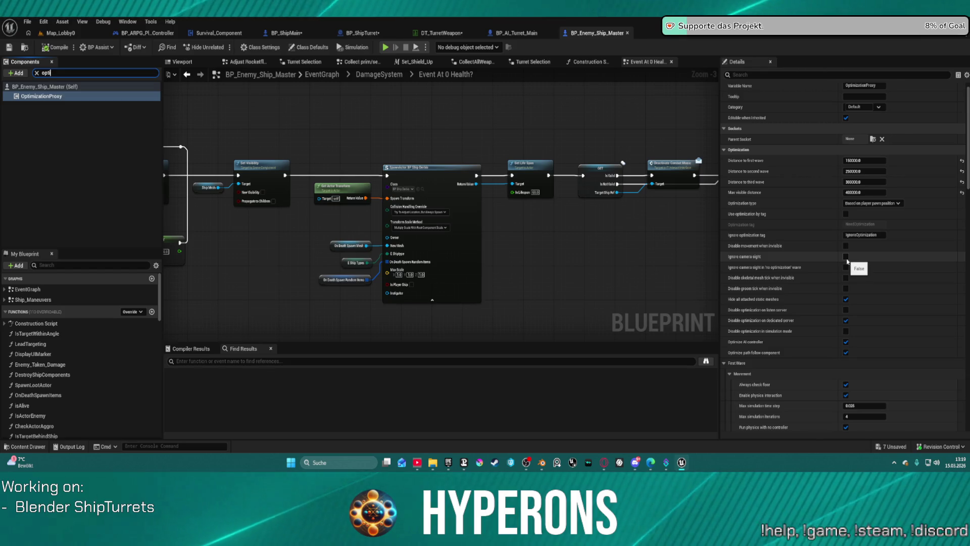
click(848, 261)
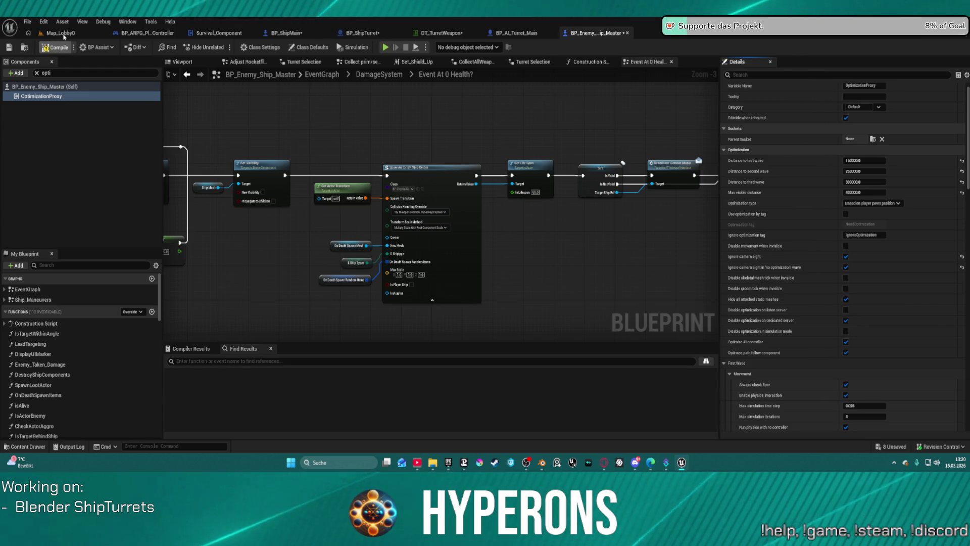
Step: Play from Map_Lobby0, choose a character, launch into the New Eden space level, then stop with Esc
click(64, 34)
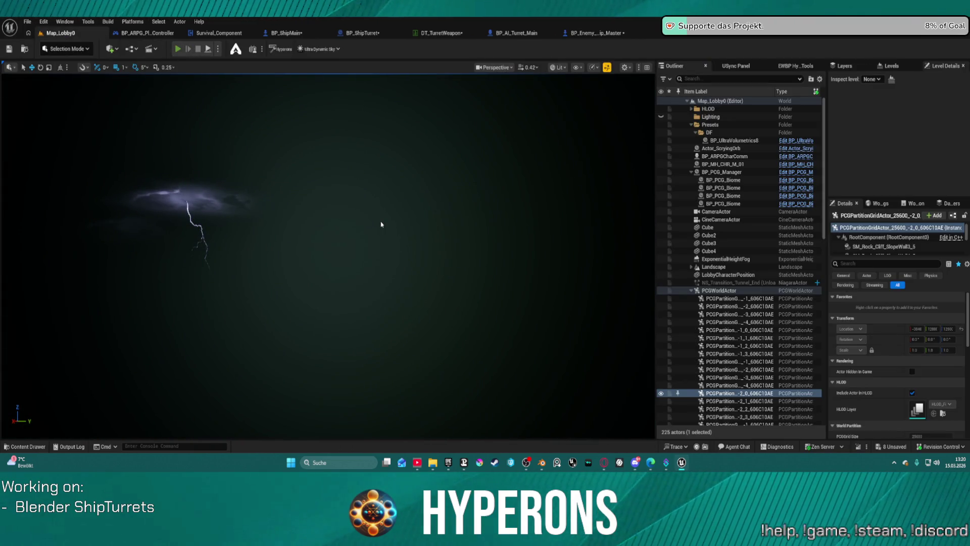
key(alt+p)
click(74, 253)
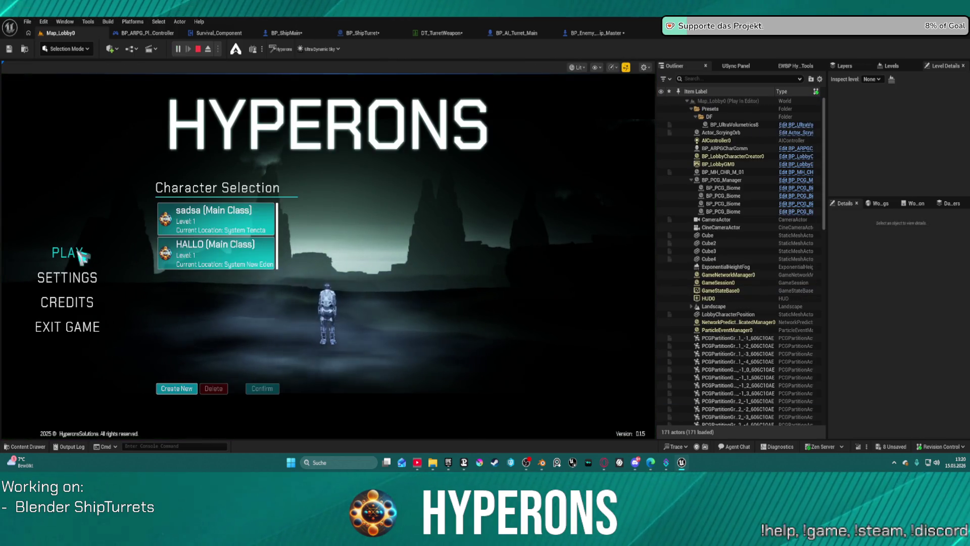
click(233, 254)
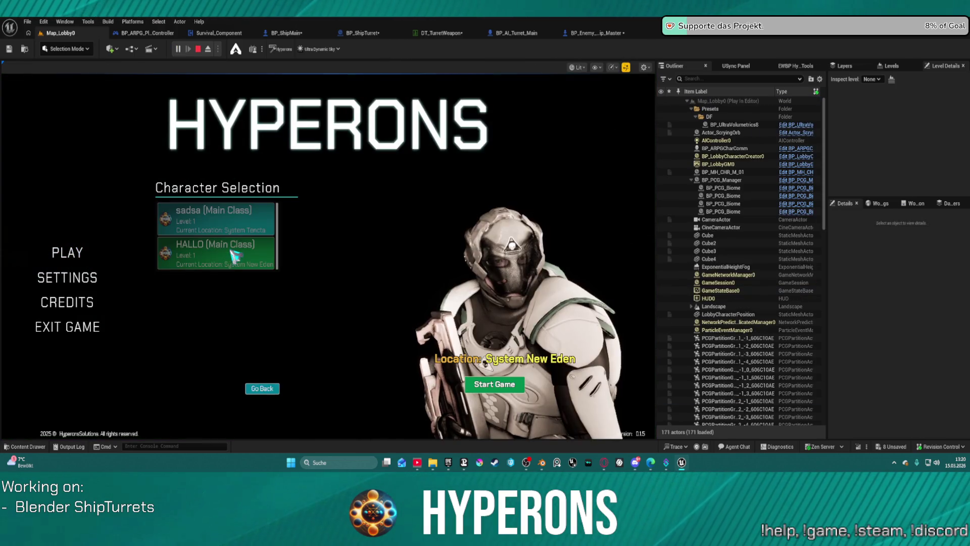
click(508, 387)
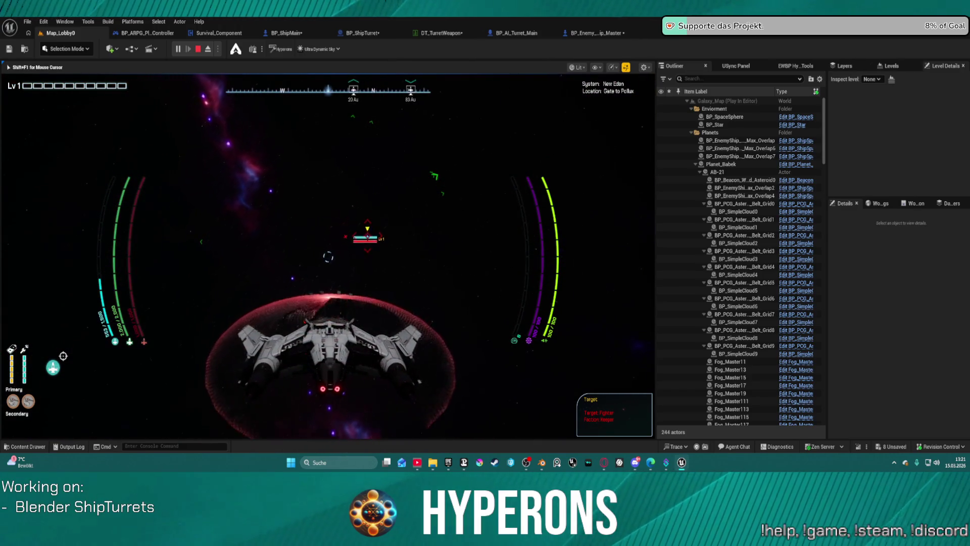
key(Escape)
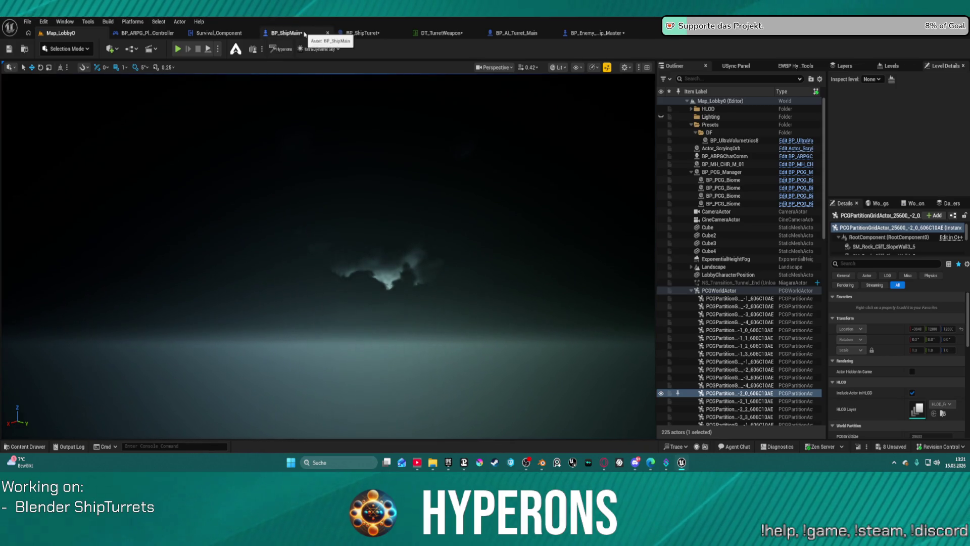
Step: In BP_ShipMain's AutoTargetingTurretAlignment graph, select the SM Turret Mounting getter and view the Cast To enemy nodes
click(304, 34)
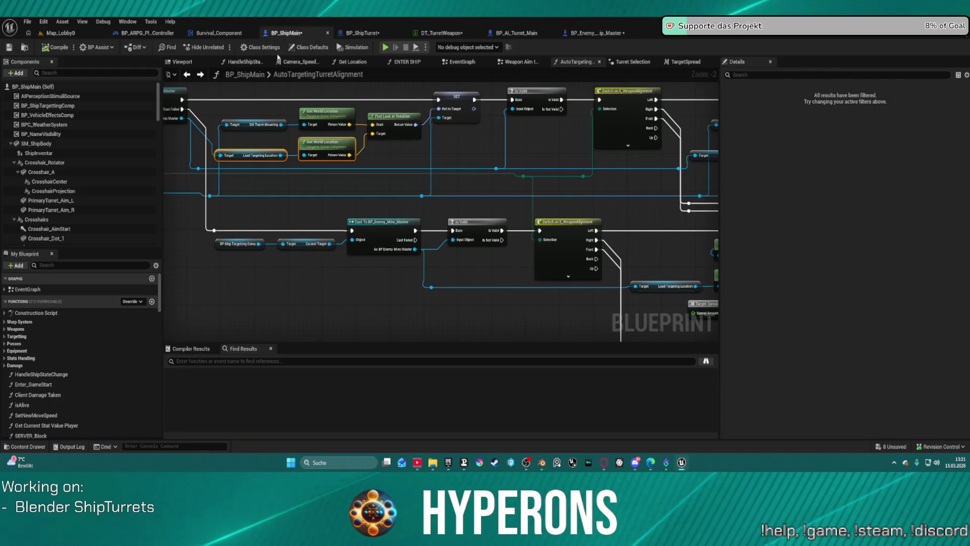
mouse_move(397, 160)
mouse_down()
mouse_move(463, 208)
mouse_move(449, 225)
mouse_move(461, 240)
mouse_up()
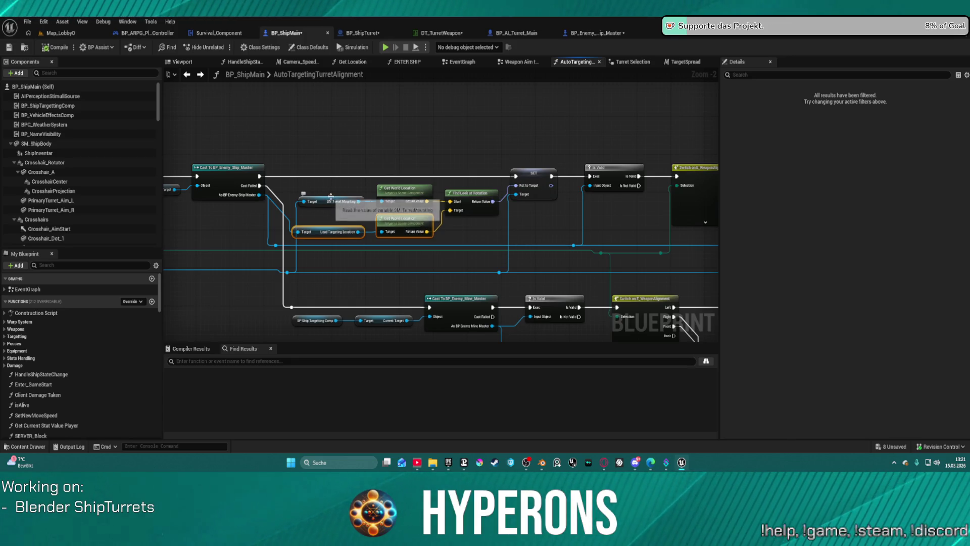
mouse_move(318, 203)
mouse_down()
mouse_move(296, 193)
mouse_move(289, 242)
mouse_move(314, 196)
mouse_move(0, 177)
mouse_up()
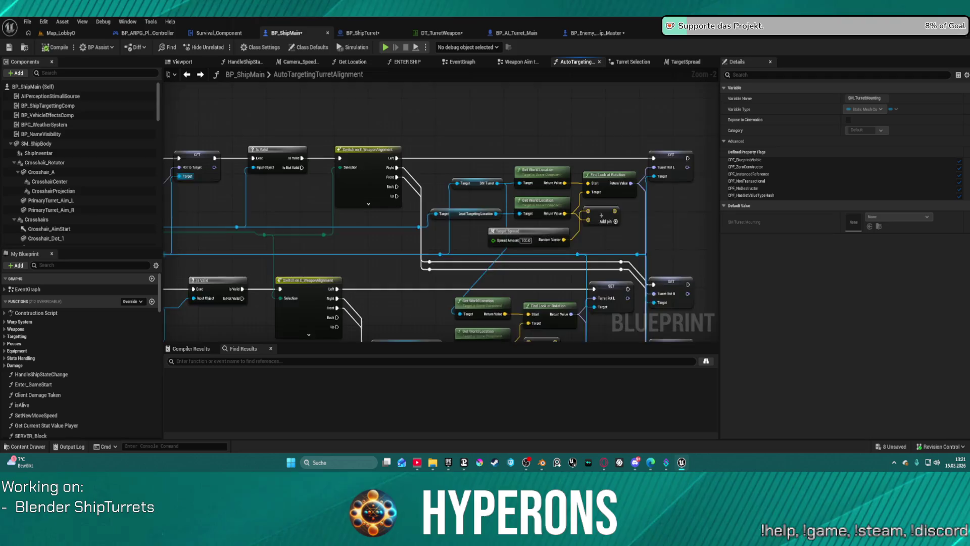
mouse_move(331, 204)
mouse_down()
mouse_move(574, 197)
mouse_move(566, 199)
mouse_up()
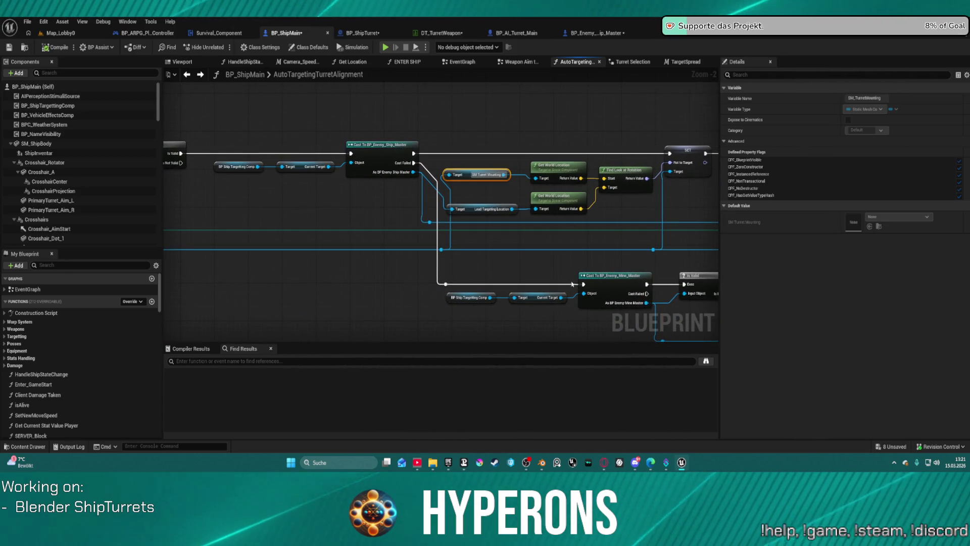
Step: Add a reroute knot on the turret reference wire and delete a mistakenly added SET SM Turret node
double_click(441, 249)
drag(441, 250, 473, 241)
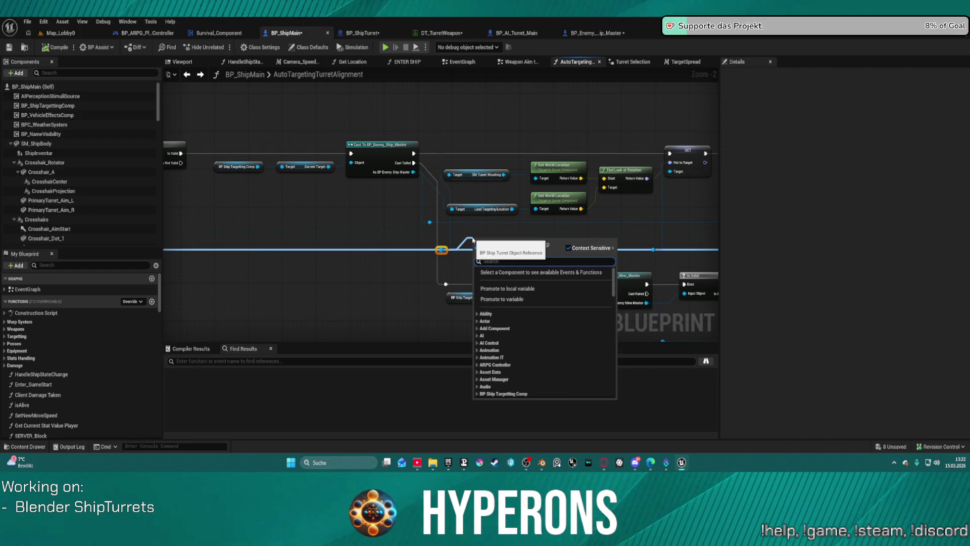
text(t)
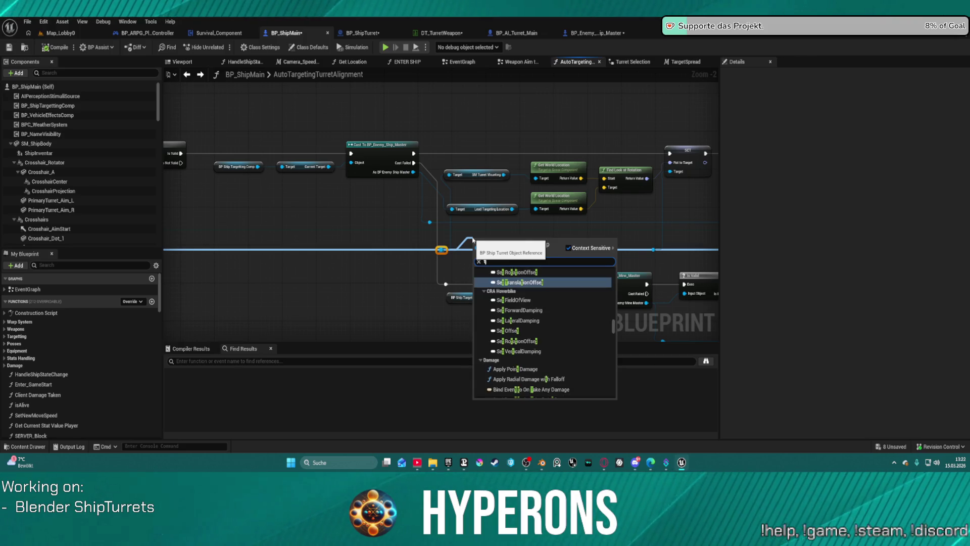
text(urr)
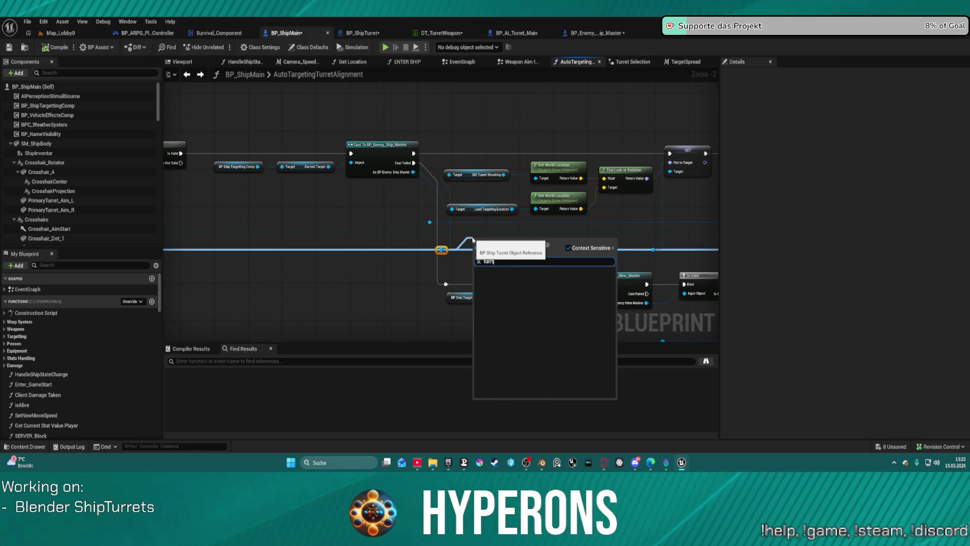
text(et)
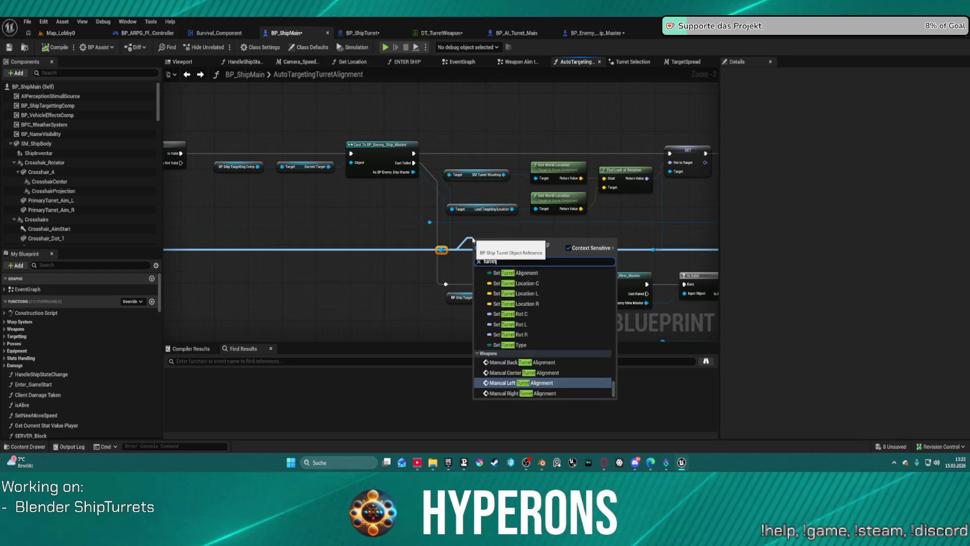
scroll(556, 379, up, 5)
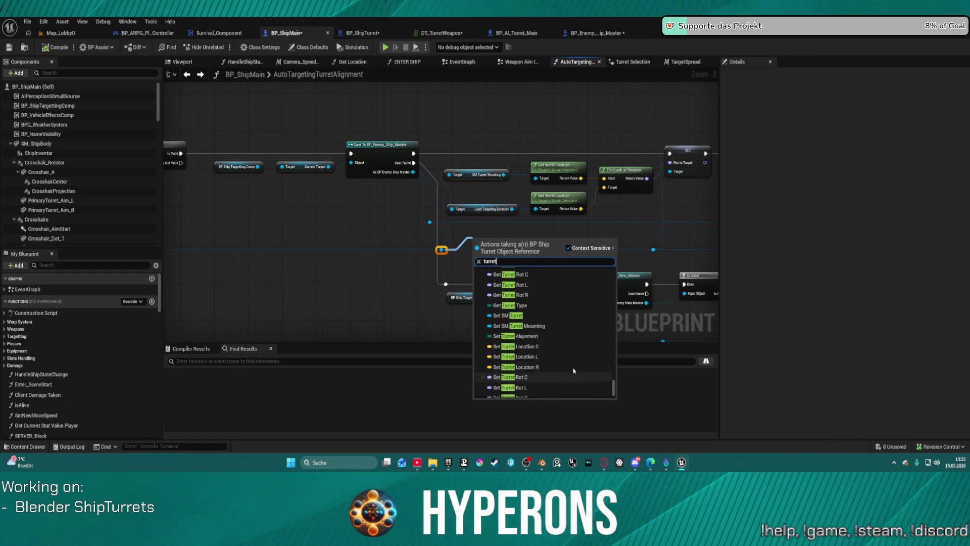
click(508, 366)
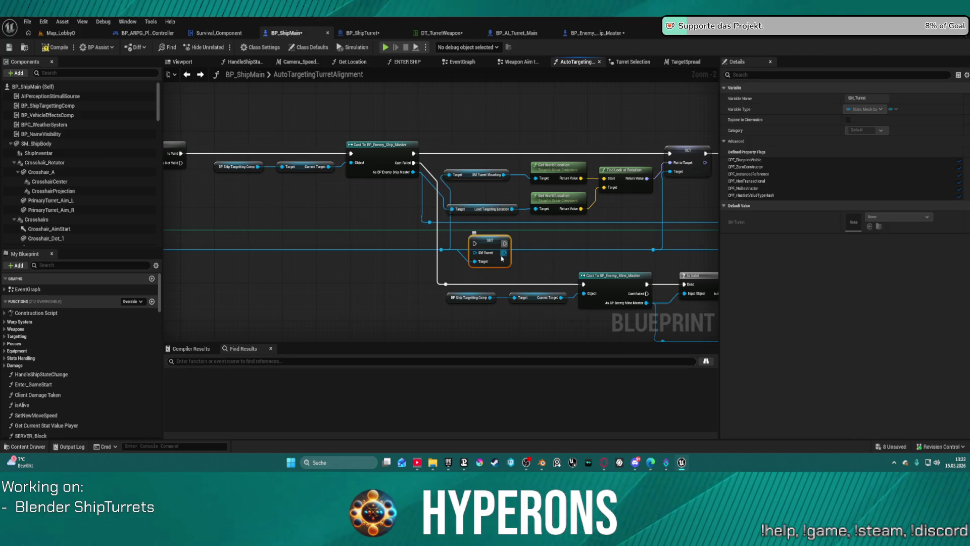
key(Delete)
Step: Add a Get SM Turret node from the reroute knot and connect it toward Get World Location
drag(441, 250, 481, 262)
text(get turret)
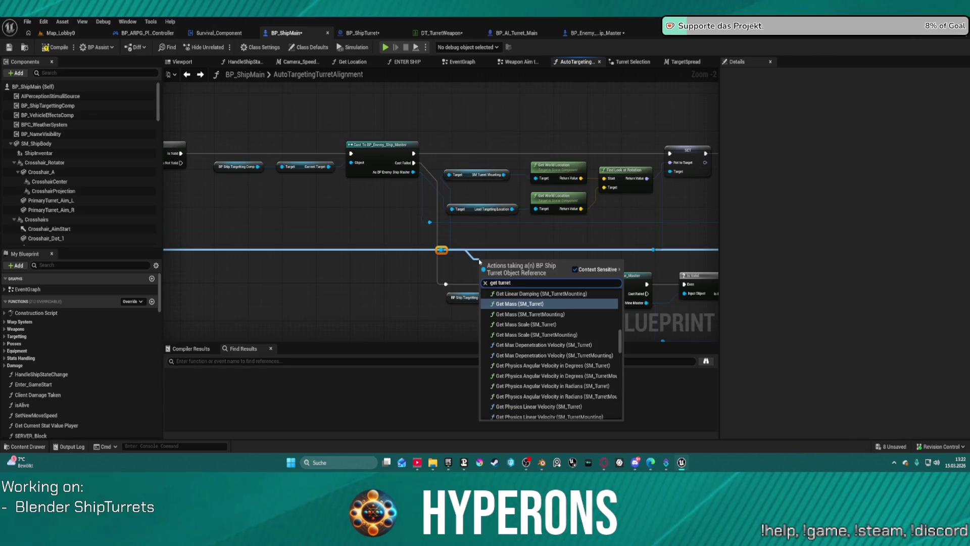
scroll(530, 337, down, 10)
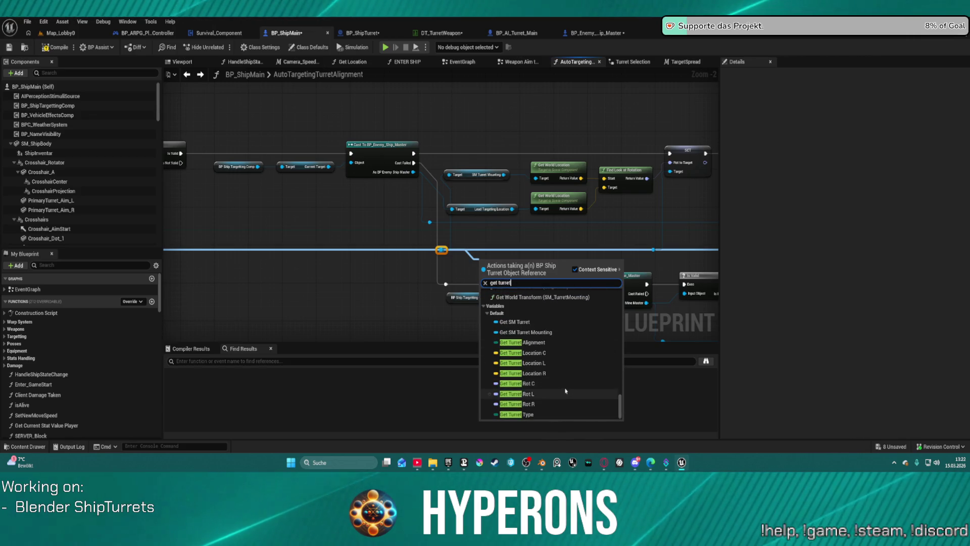
click(526, 322)
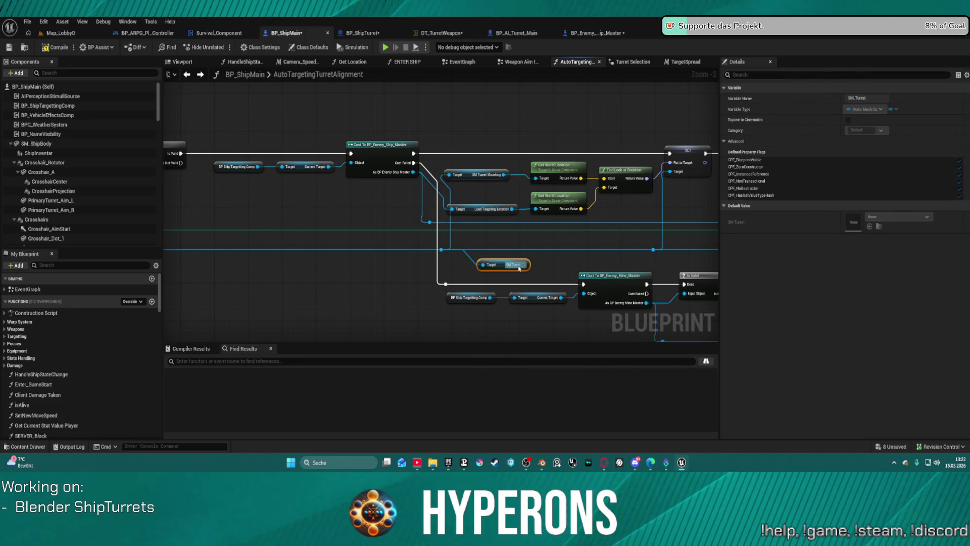
drag(519, 267, 536, 179)
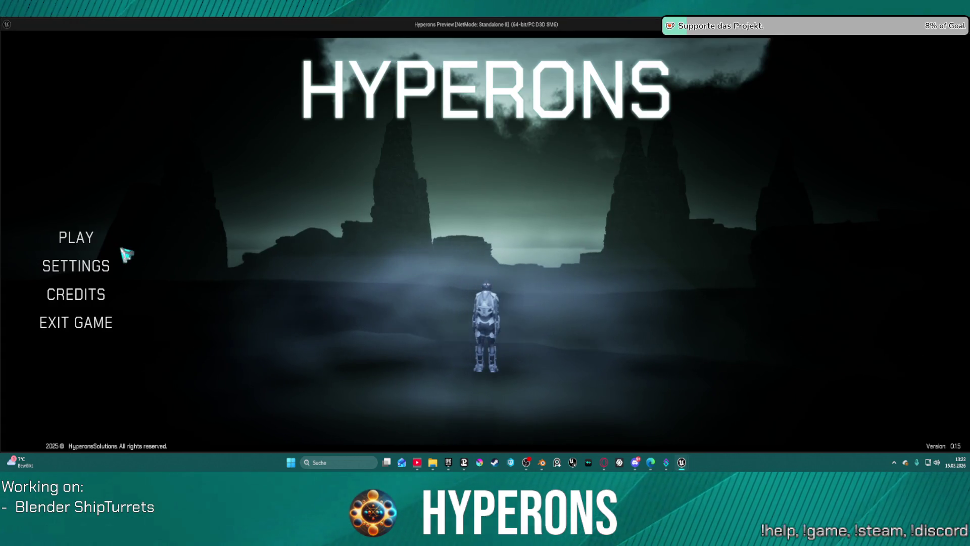
Step: Pick the New Eden character, start the game to test the turrets, then exit with Esc
click(89, 238)
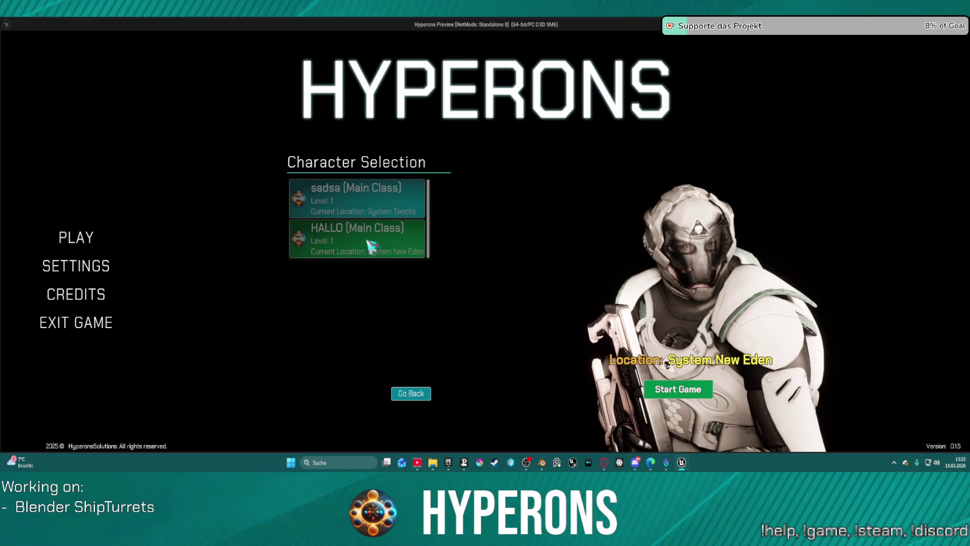
click(372, 247)
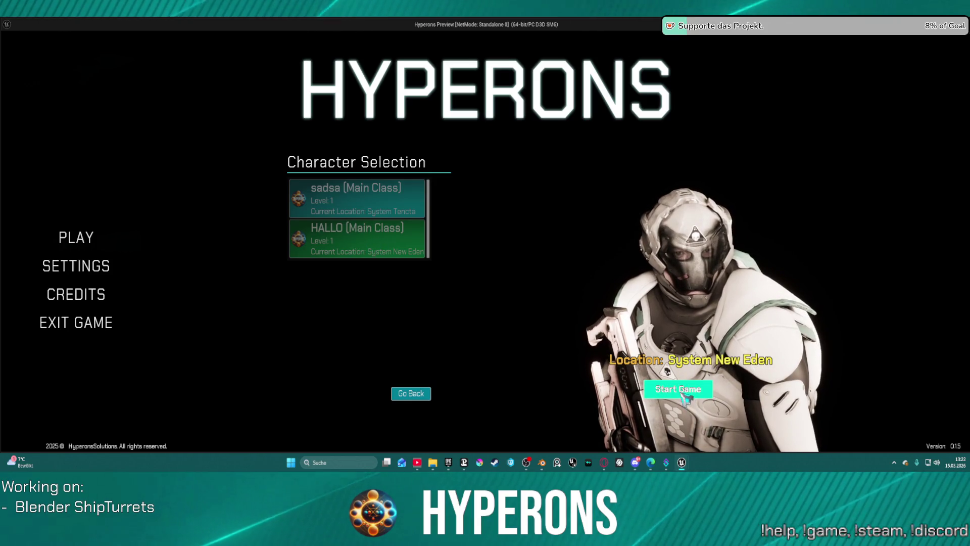
click(679, 395)
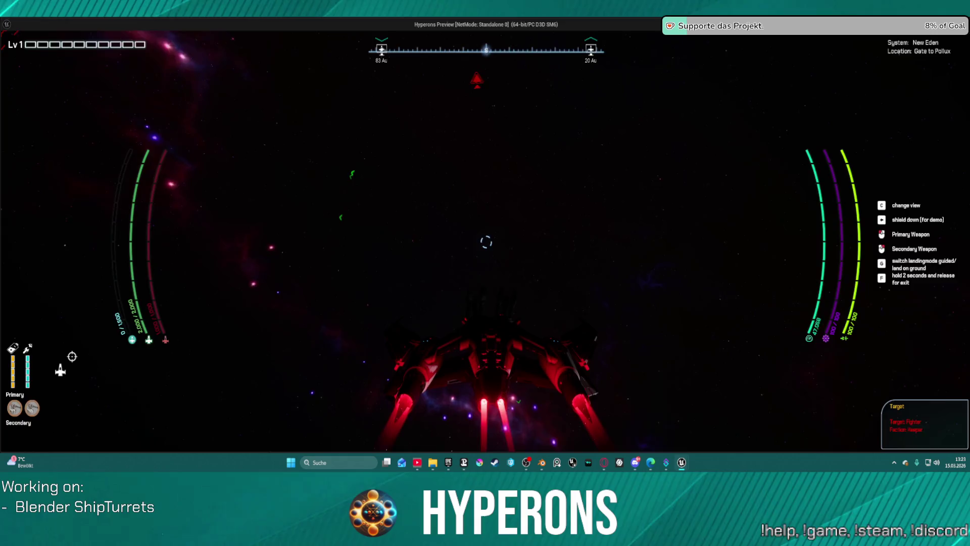
key(Escape)
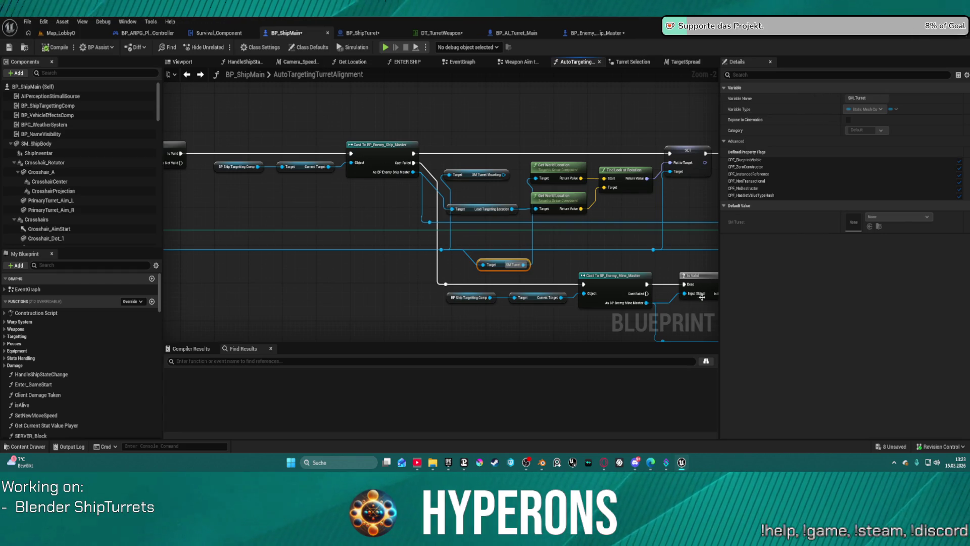
Step: Check BP_ShipMain's EventGraph and Weapon Aim to Hit Location graphs, then switch to BP_ShipTurret
drag(600, 187, 429, 173)
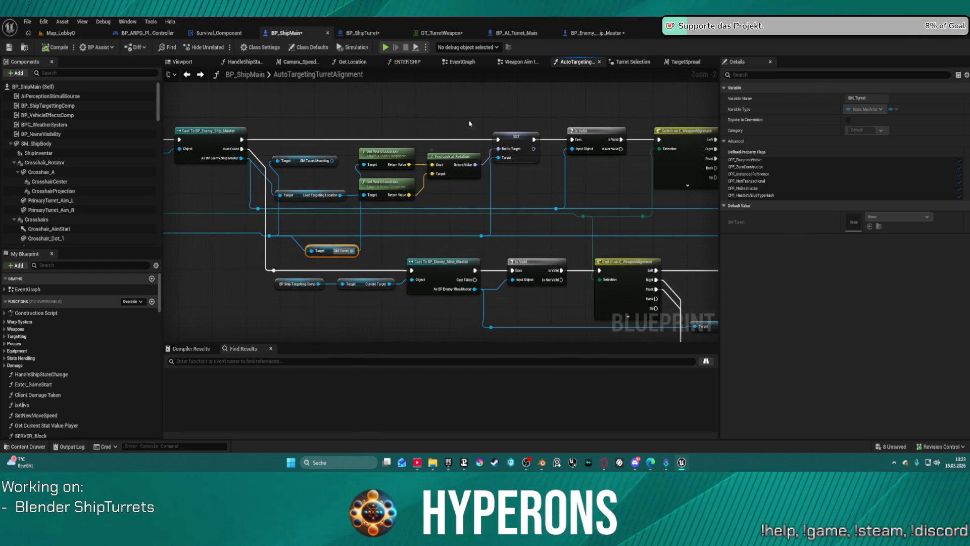
click(465, 64)
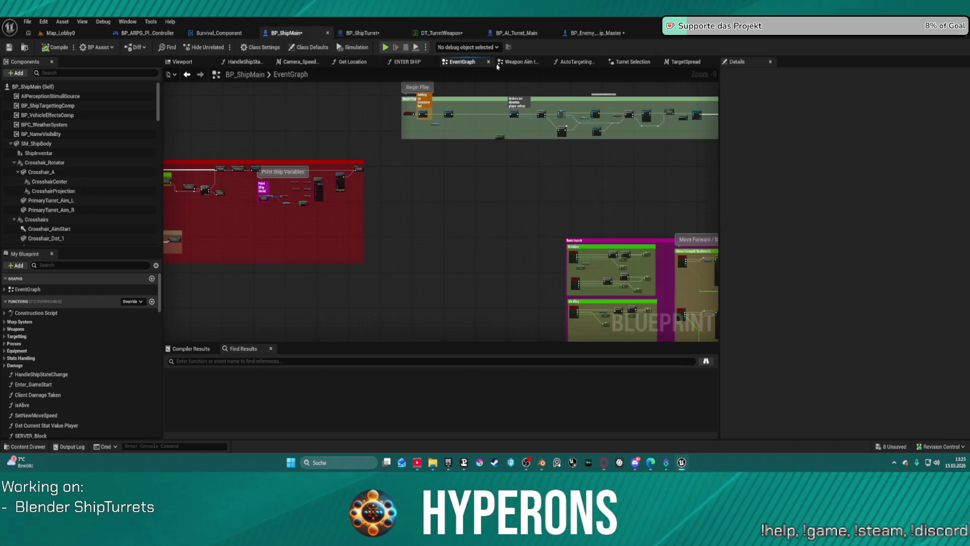
click(518, 62)
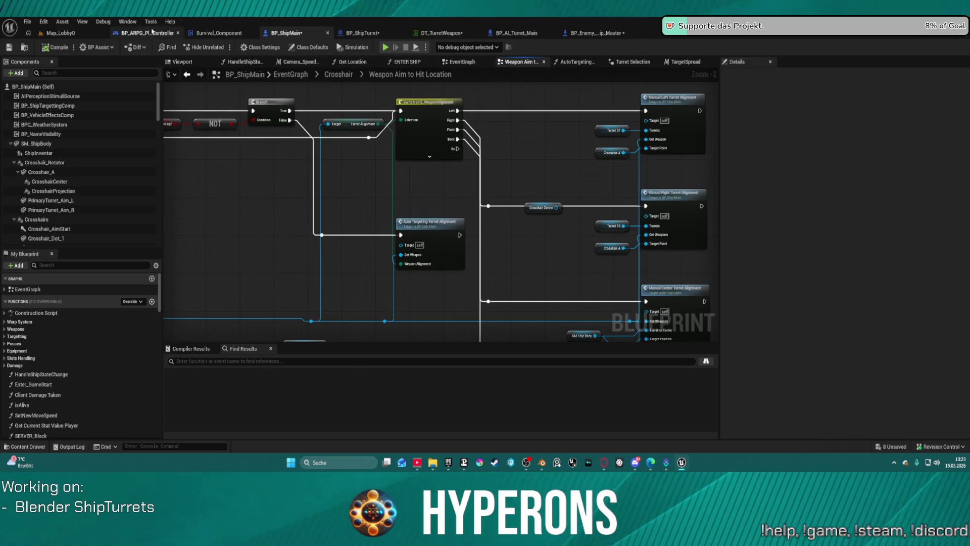
click(363, 33)
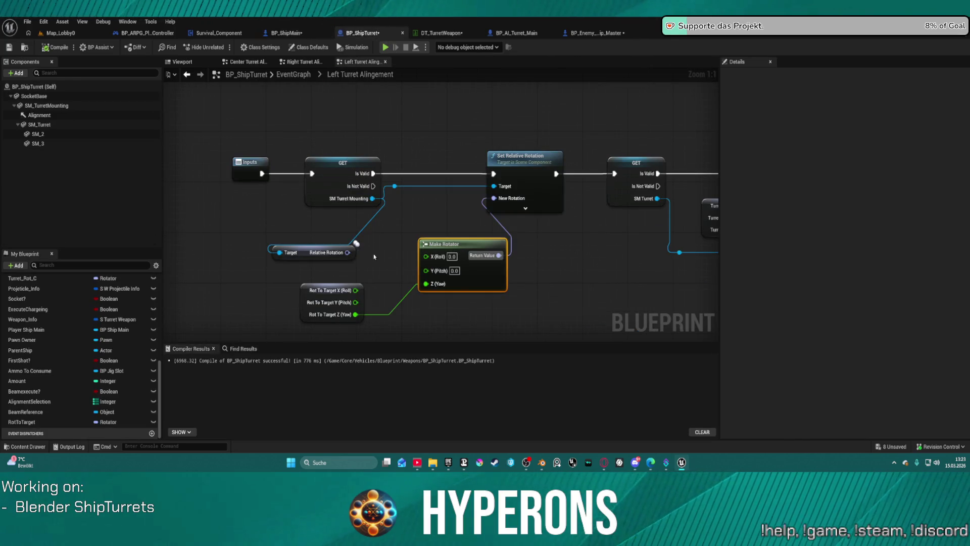
Step: Insert a Multiply node with a -1 factor between Rot To Target's yaw and Make Rotator Yaw
drag(364, 314, 390, 329)
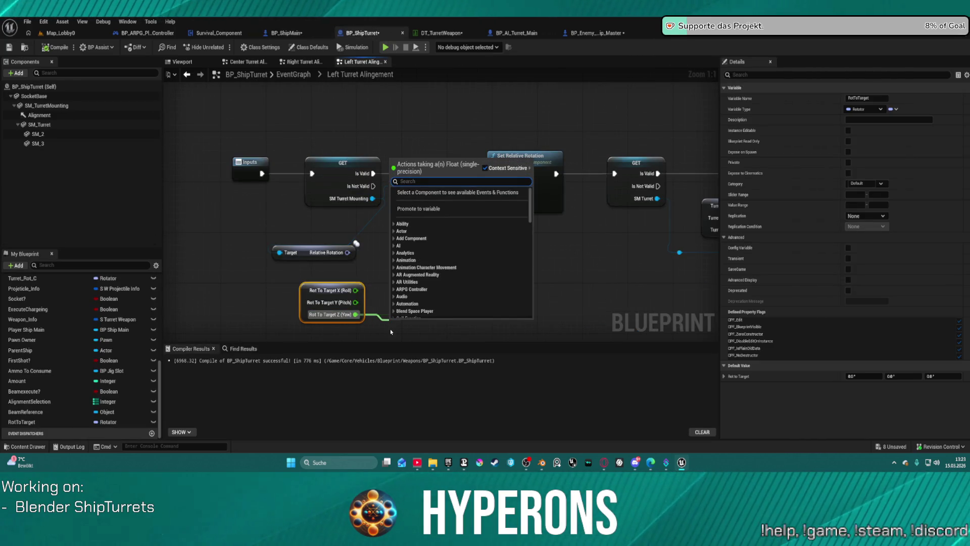
text(multip)
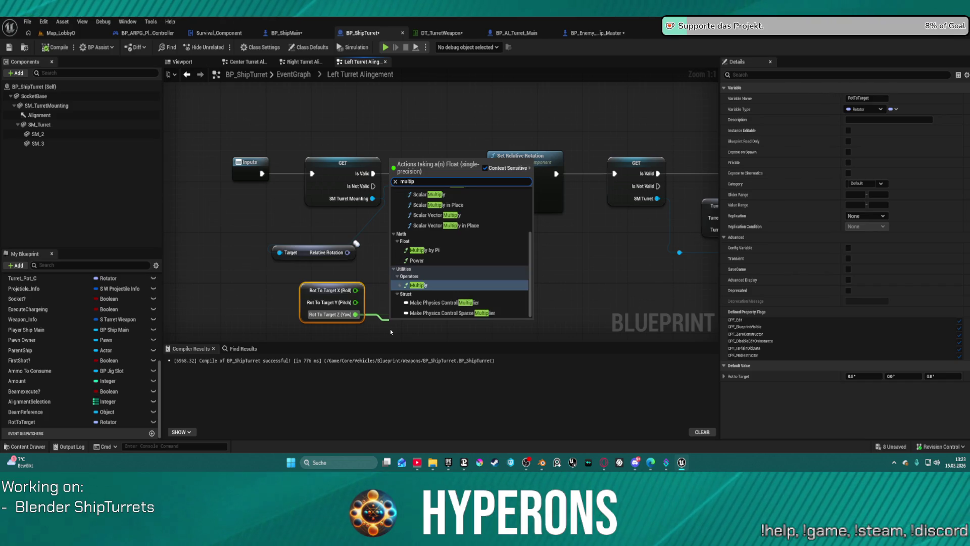
click(425, 286)
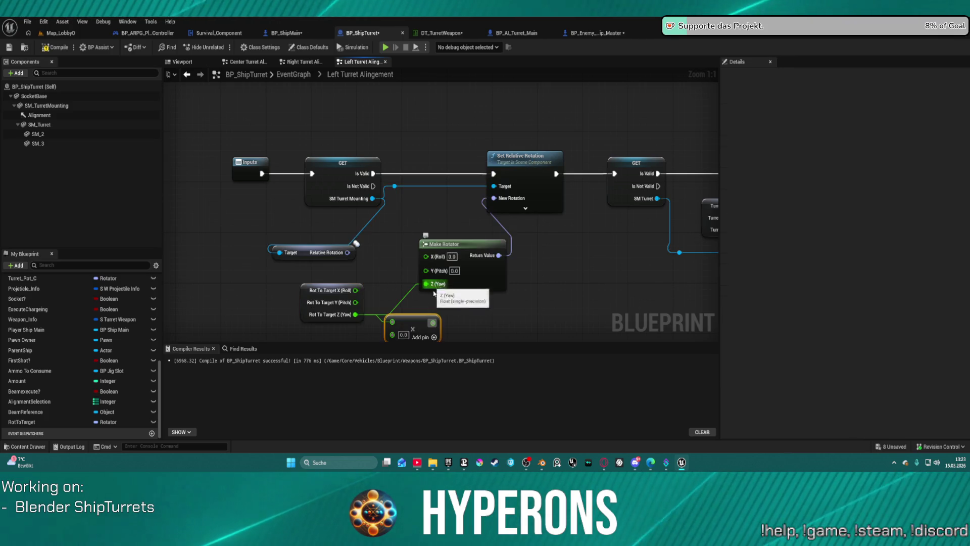
drag(432, 322, 425, 285)
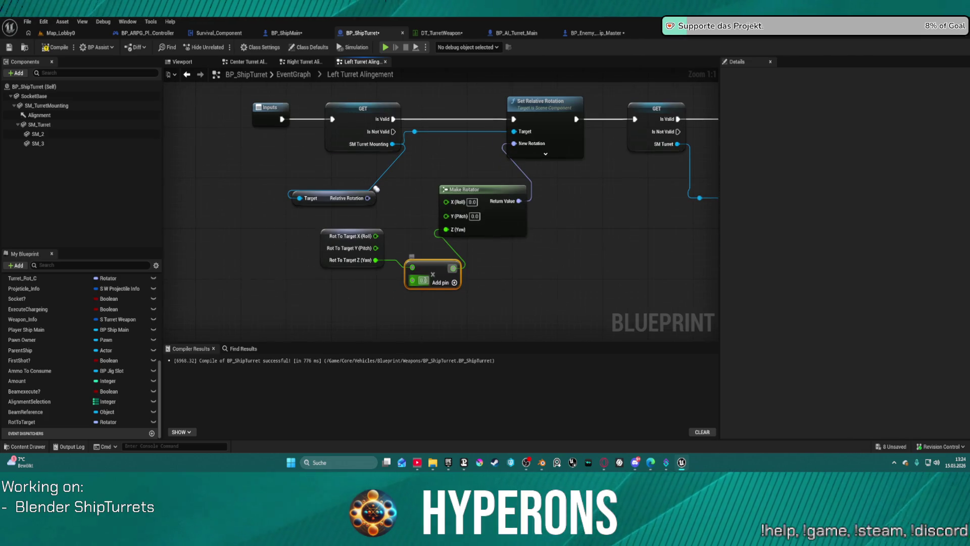
text(-1)
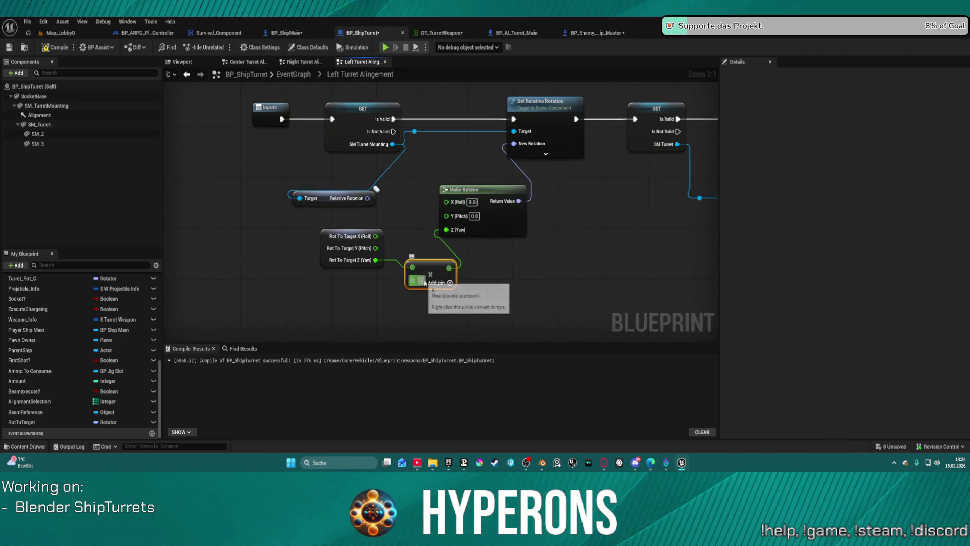
key(Return)
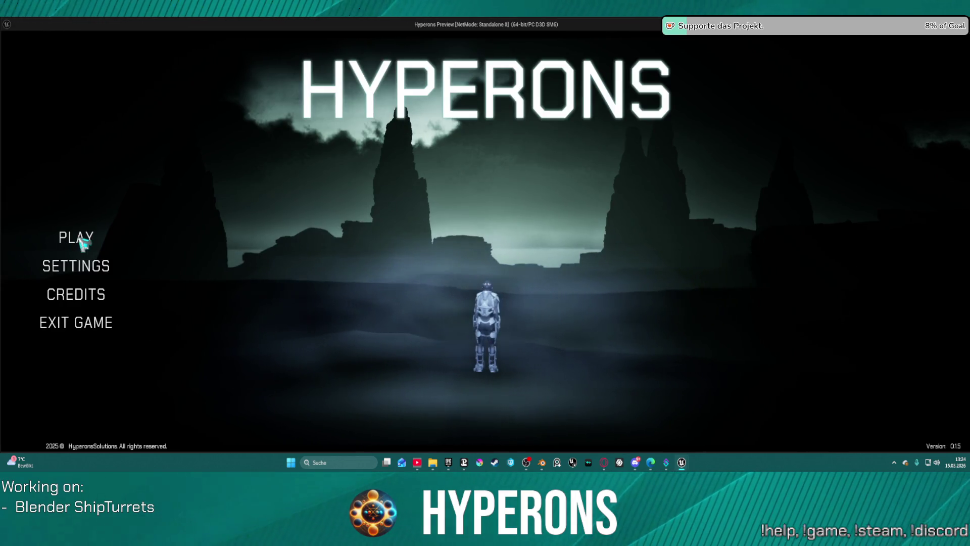
Step: Play Hyperons as the New Eden character, fly forward to test turret aim, then end the session
click(75, 238)
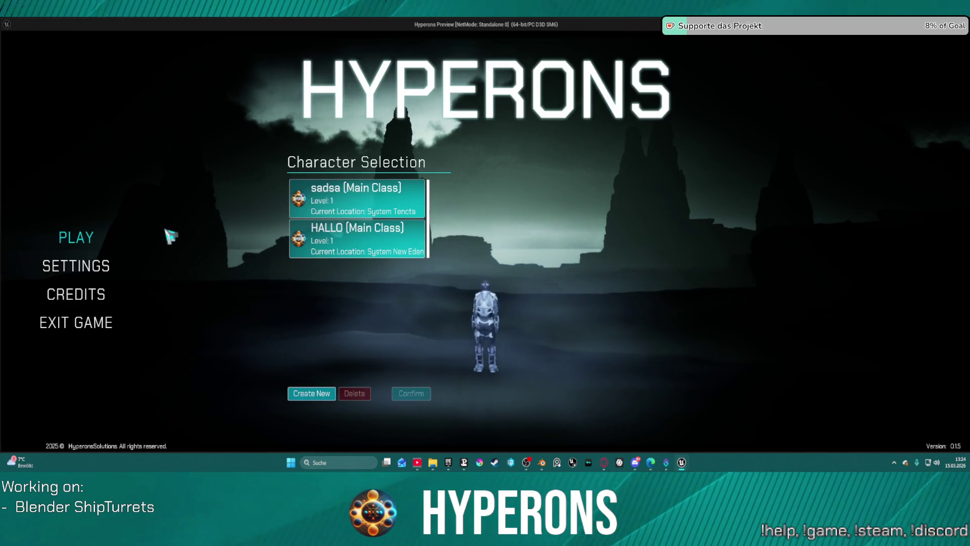
click(364, 252)
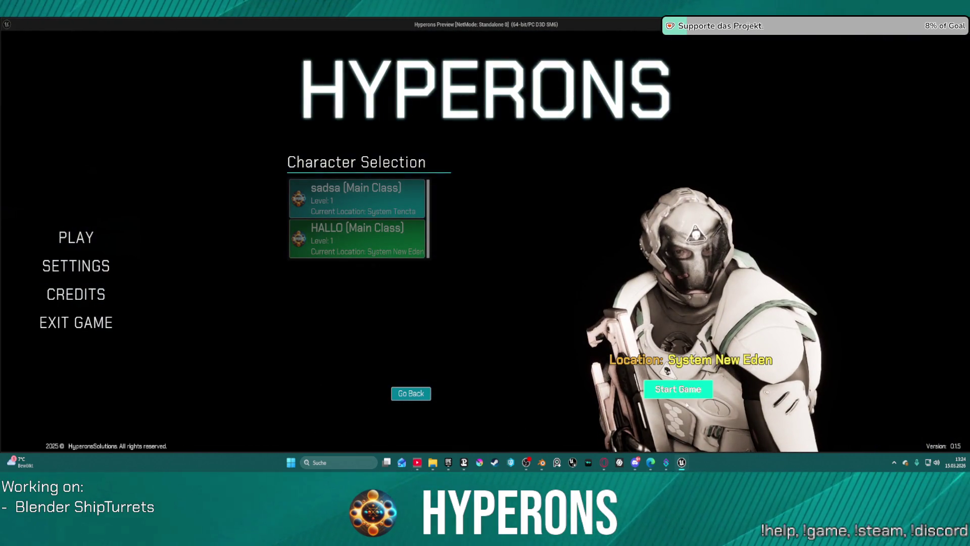
click(680, 392)
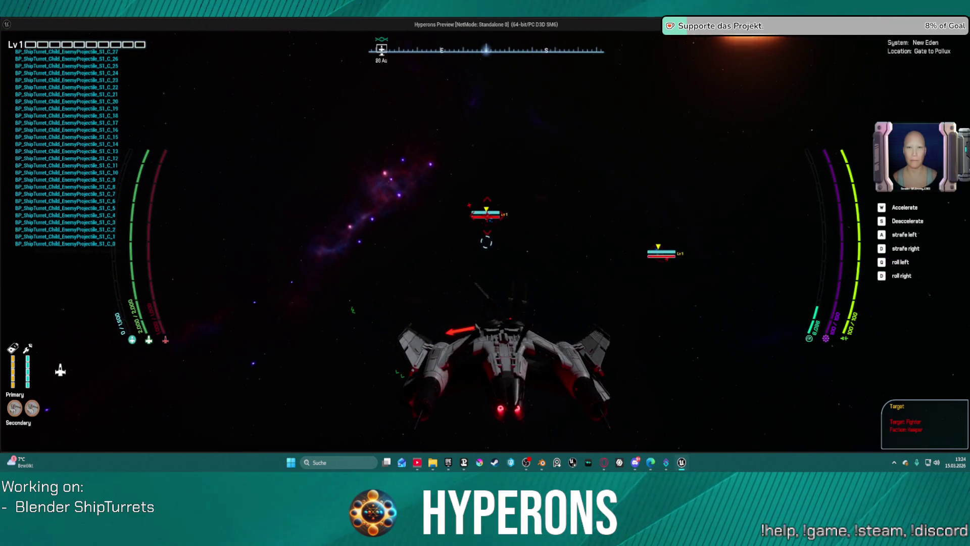
key(w)
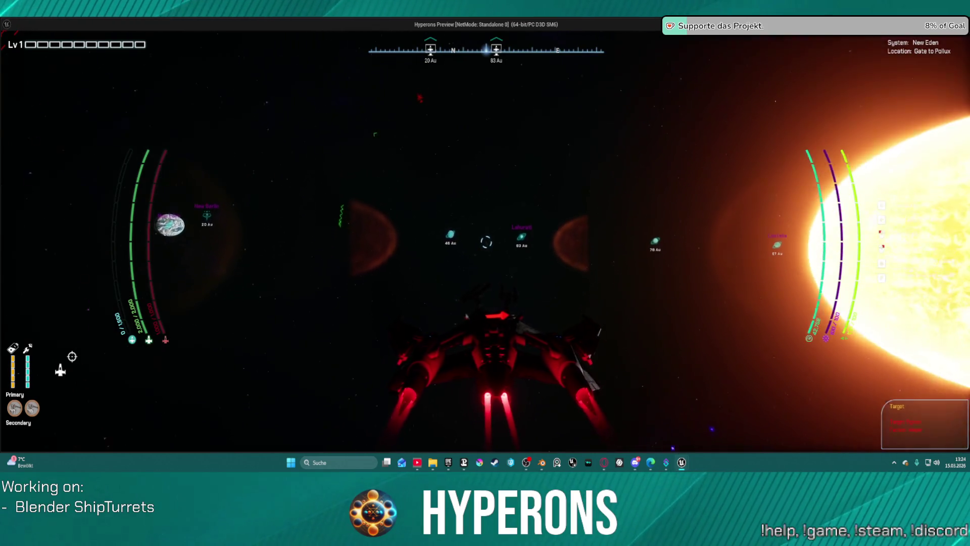
key(Escape)
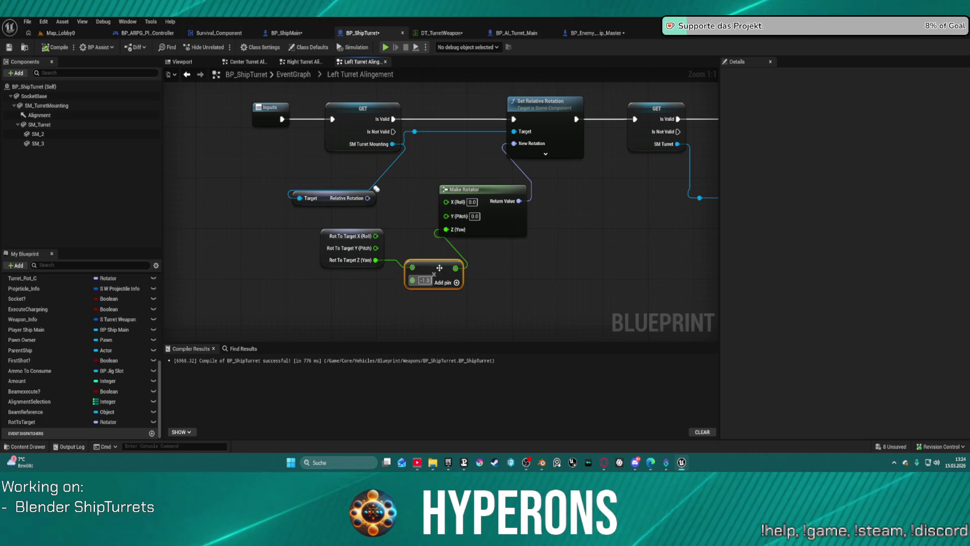
Step: Move the Multiply node lower, then go back through the turret EventGraph to BP_ShipMain
mouse_move(426, 259)
mouse_down()
mouse_move(439, 300)
mouse_move(420, 296)
mouse_up()
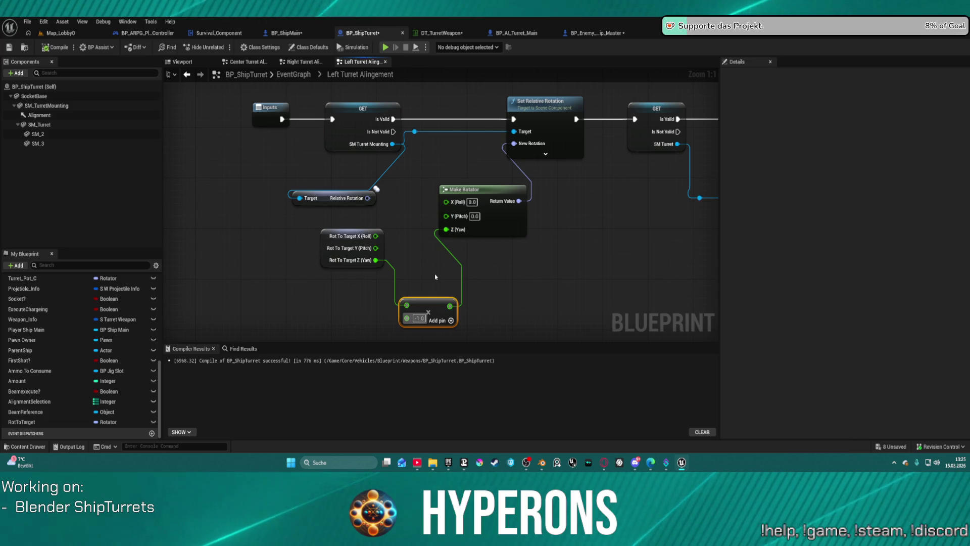
click(296, 74)
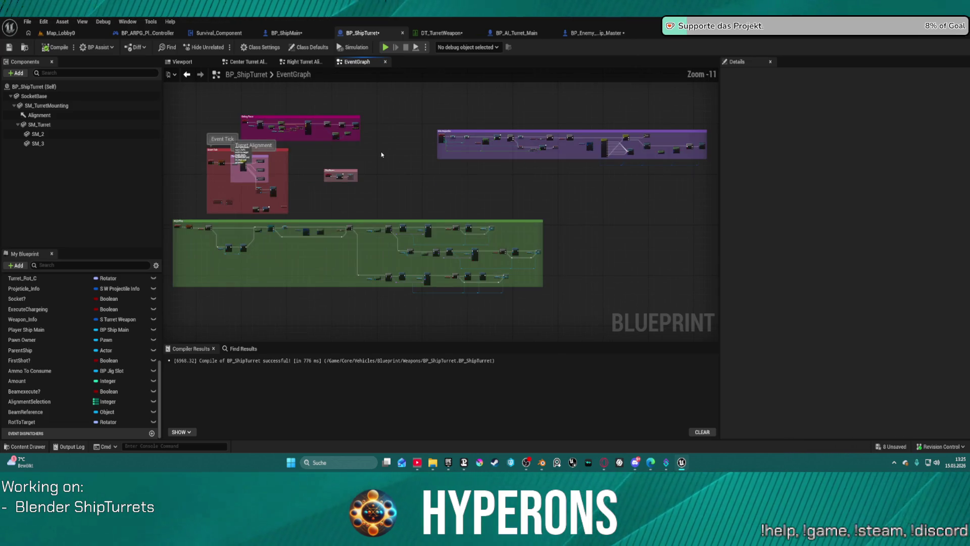
scroll(445, 181, up, 1)
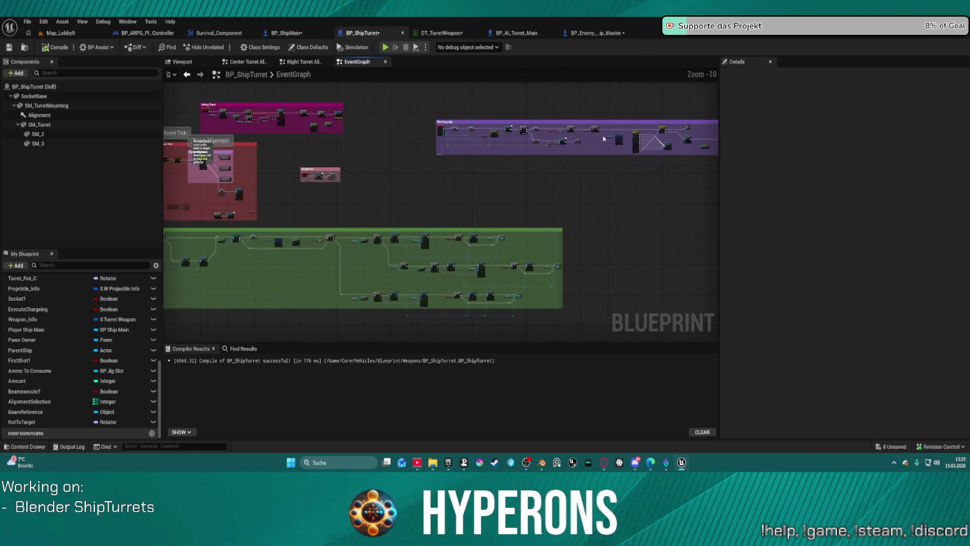
mouse_move(395, 187)
mouse_down()
mouse_move(555, 187)
mouse_move(481, 190)
mouse_up()
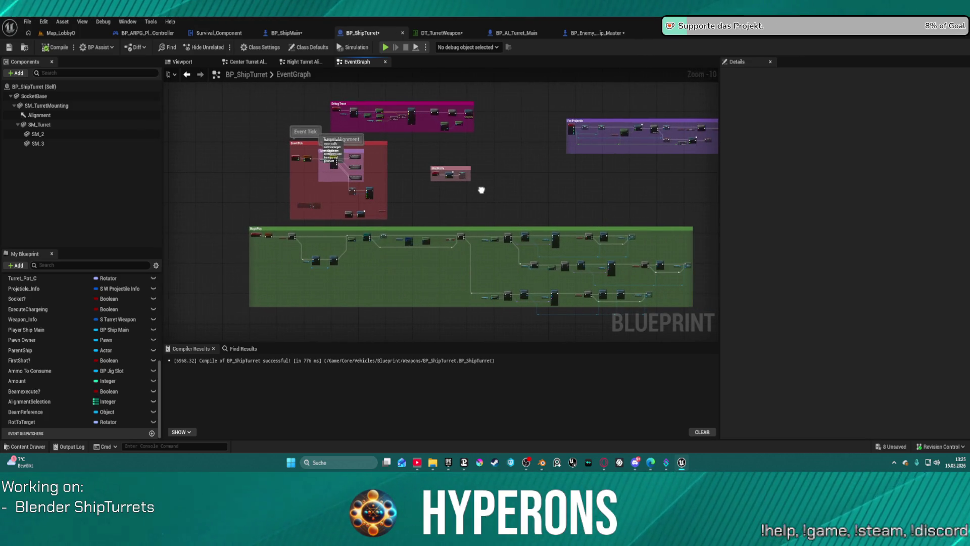
click(287, 34)
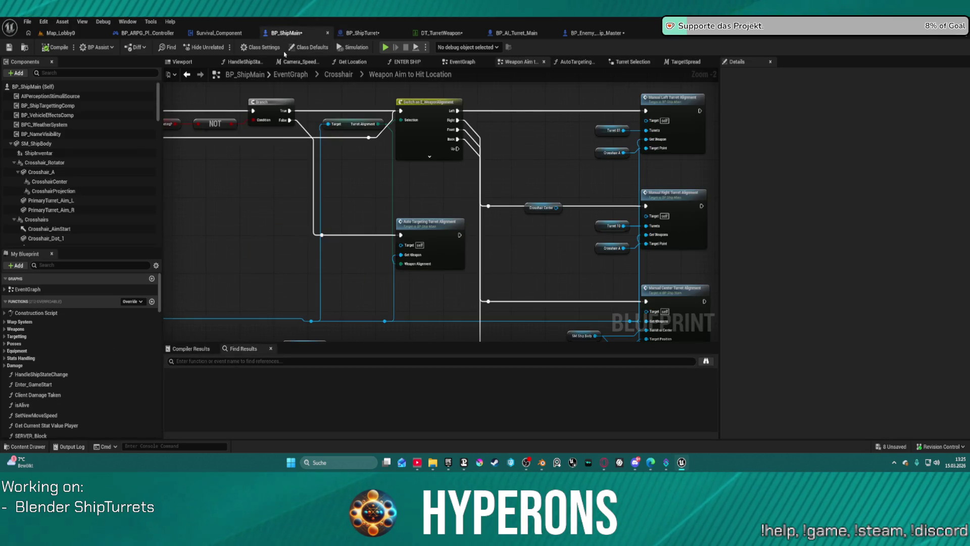
Step: From the Crosshair graph, inspect the DOT2 LOC ROT SCA collapsed graph and its Outputs node
scroll(307, 199, down, 5)
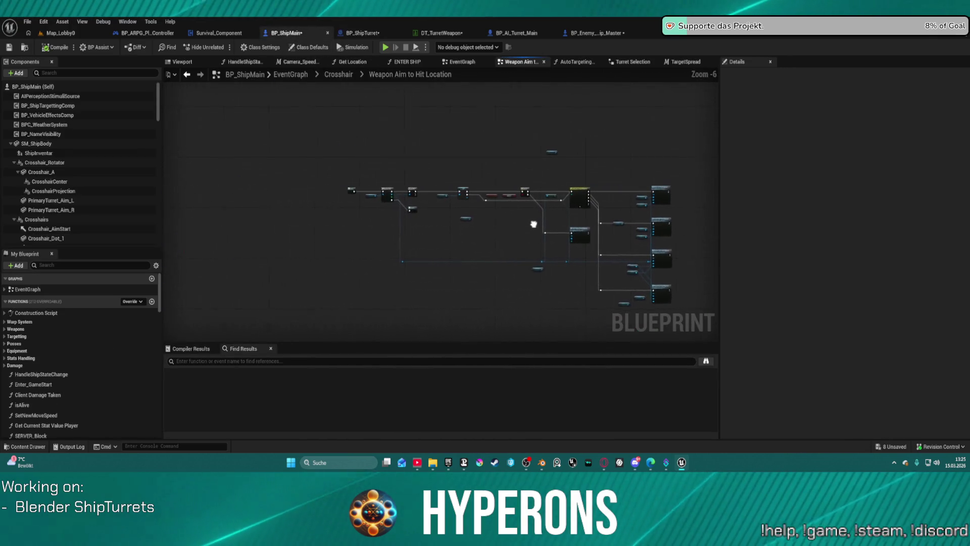
scroll(390, 184, up, 5)
double_click(391, 173)
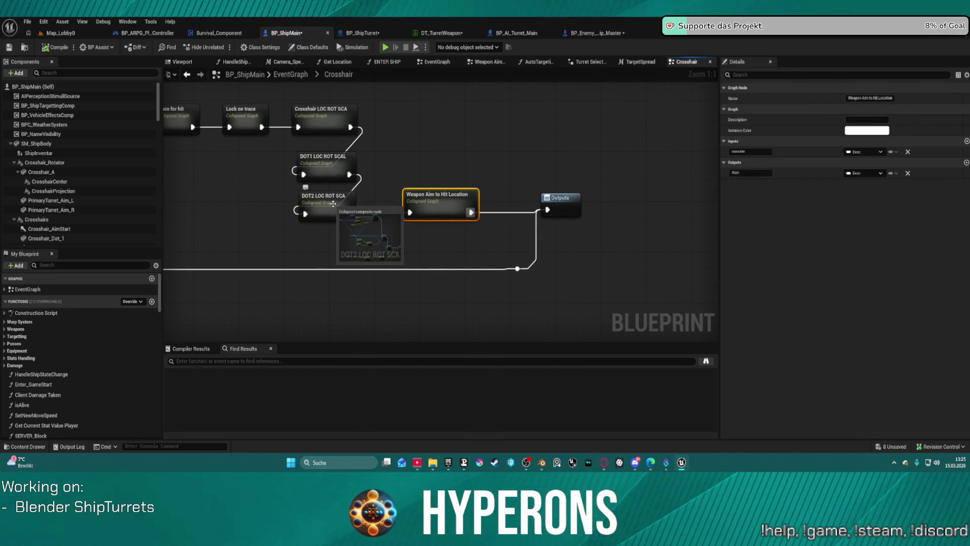
double_click(333, 203)
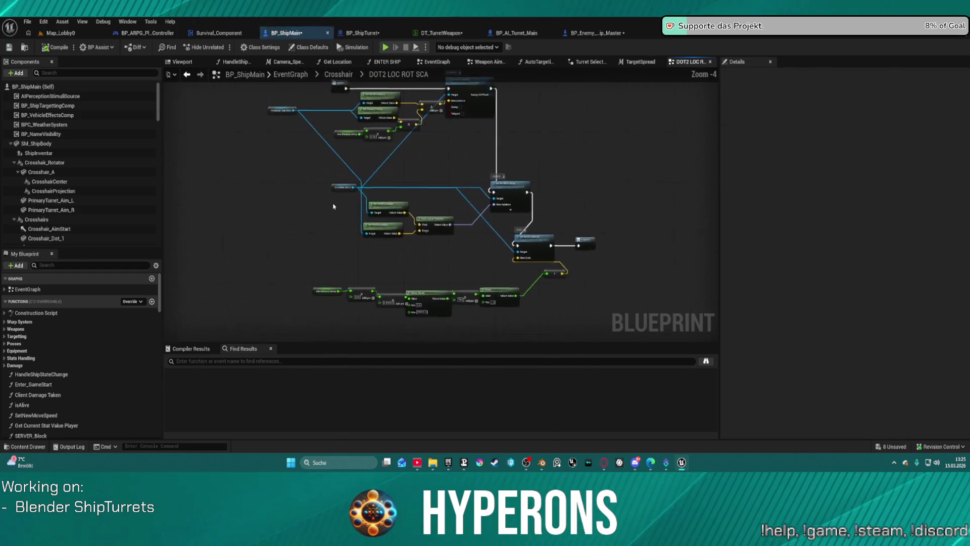
scroll(405, 198, up, 2)
mouse_move(405, 197)
mouse_down()
mouse_move(443, 168)
mouse_move(411, 171)
mouse_move(358, 101)
mouse_move(382, 175)
mouse_up()
drag(398, 219, 412, 298)
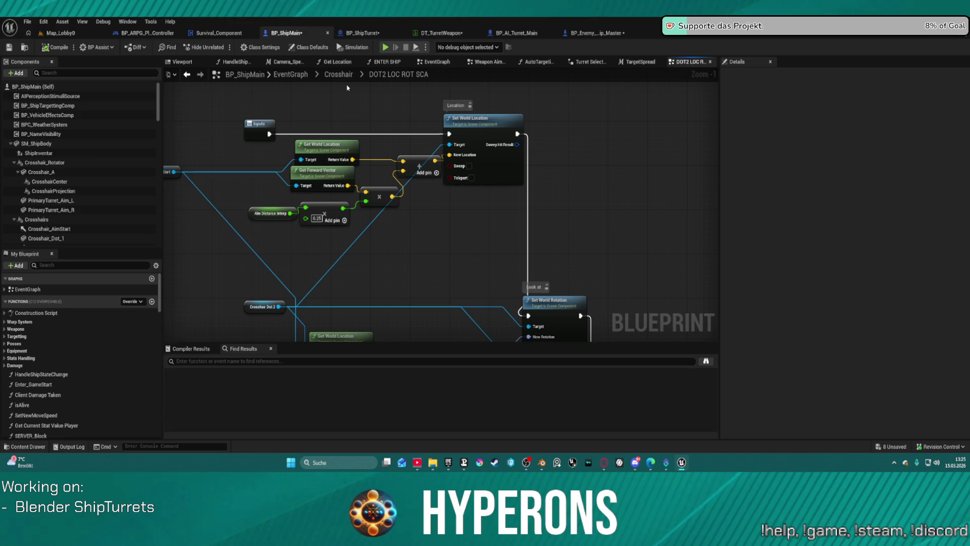
click(335, 75)
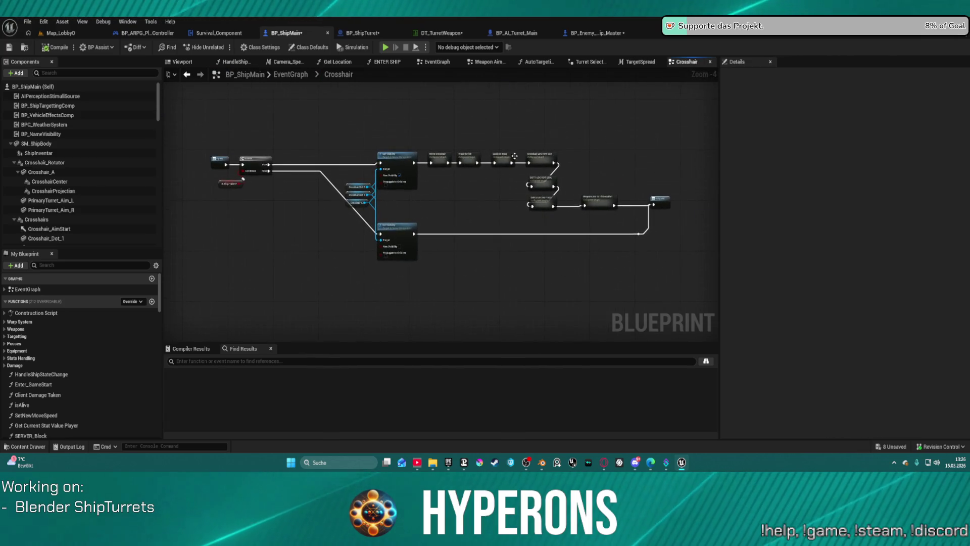
Step: Inspect Lock on trace, then Trace for hit's line trace, distance, Sequence and Do Once nodes
double_click(484, 158)
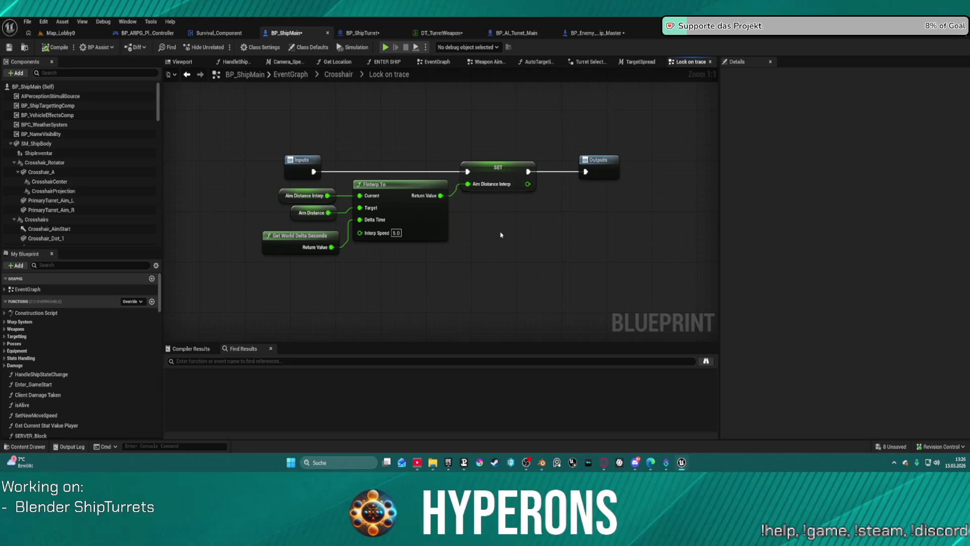
click(346, 76)
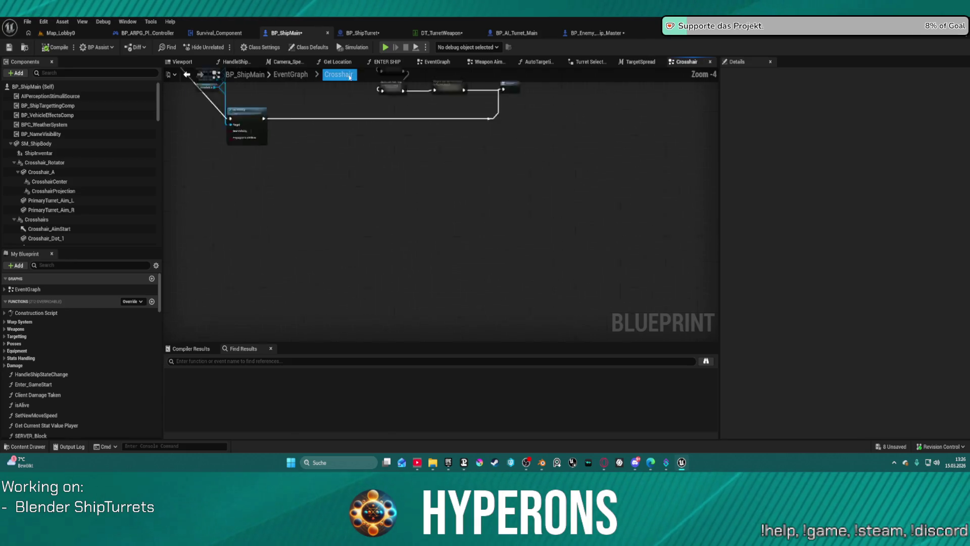
click(434, 161)
double_click(434, 161)
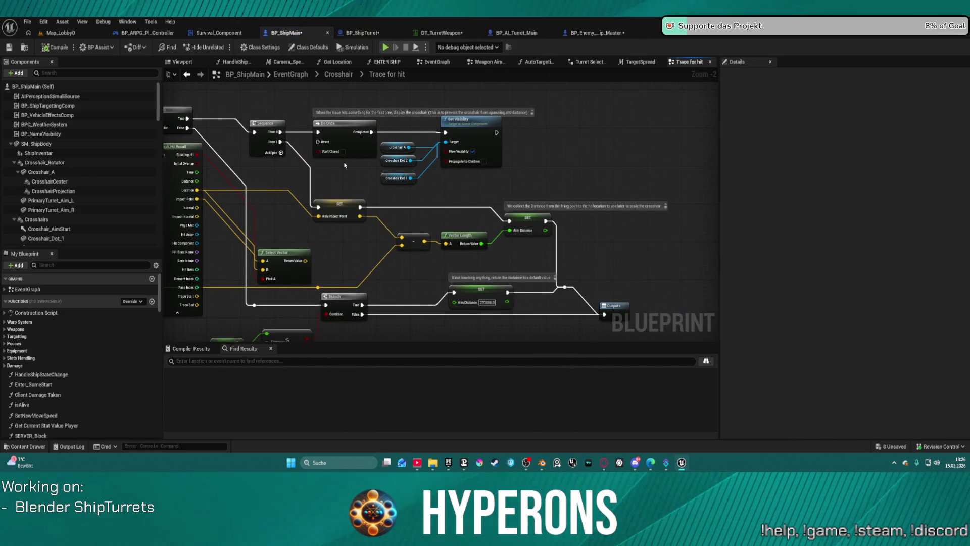
drag(344, 166, 690, 181)
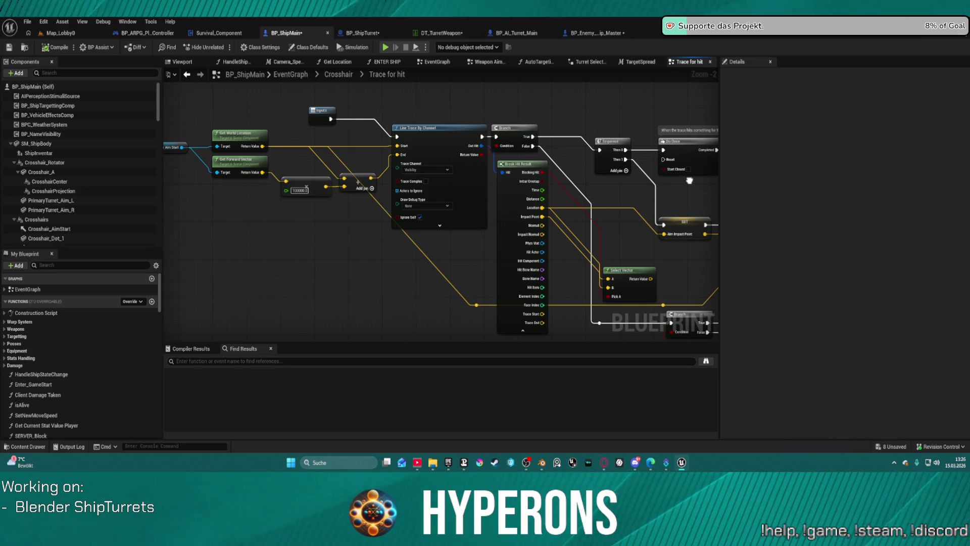
mouse_move(689, 180)
mouse_down()
mouse_move(426, 153)
mouse_move(520, 146)
mouse_move(443, 70)
mouse_up()
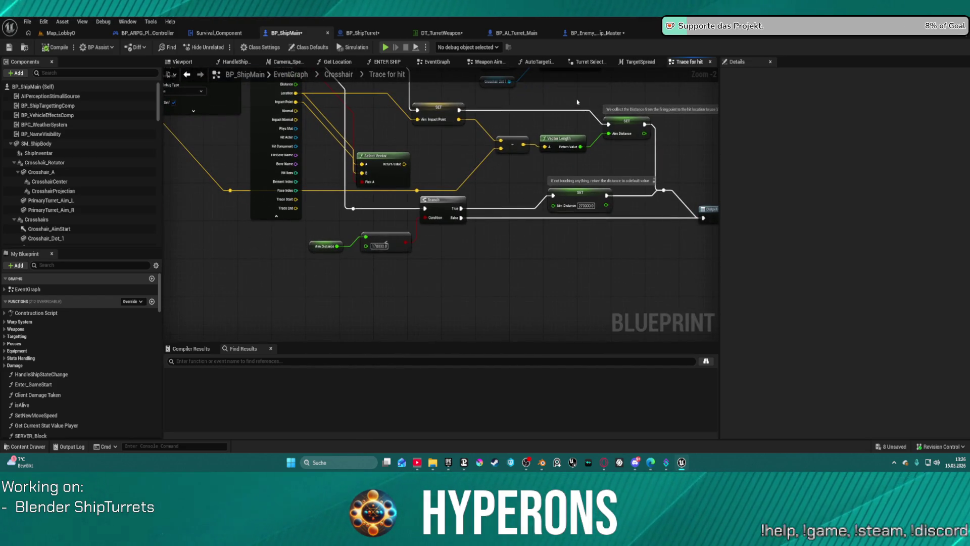
mouse_move(575, 110)
mouse_down()
mouse_move(556, 101)
mouse_move(567, 259)
mouse_up()
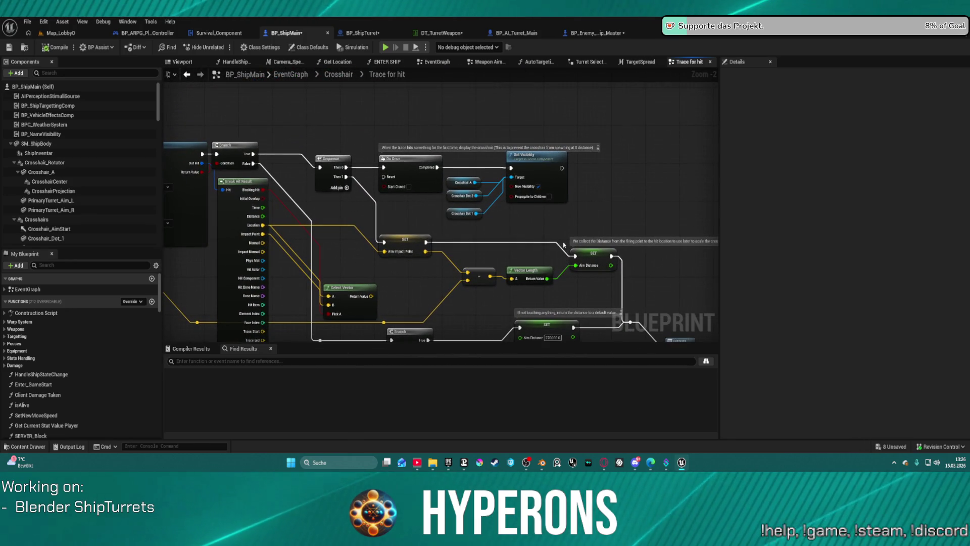
drag(463, 214, 742, 209)
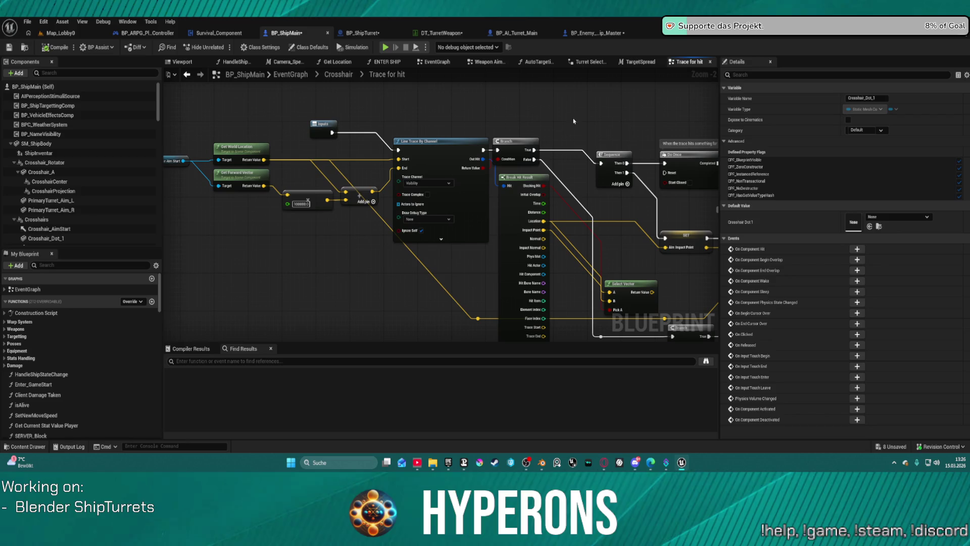
click(347, 81)
scroll(438, 173, up, 5)
Step: Review Move Crosshair's Look YAxis input, Branch, rotator nodes and Add Relative Rotation, then switch to BP_ShipTurret
click(438, 173)
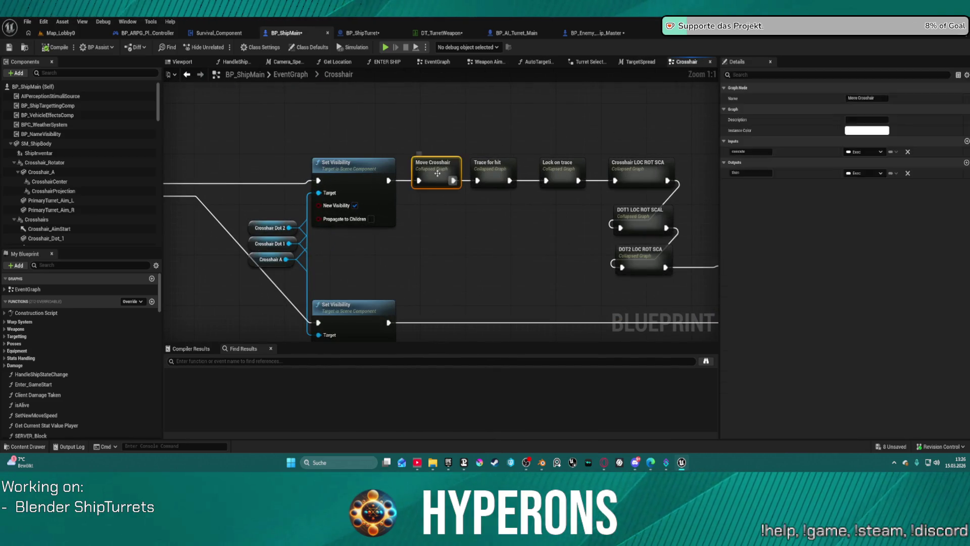
double_click(437, 173)
scroll(486, 206, up, 5)
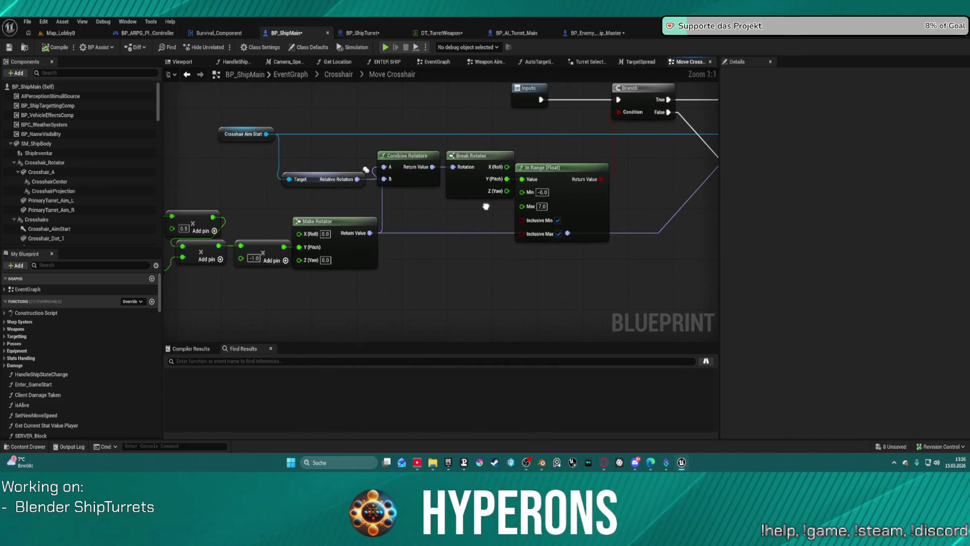
drag(485, 206, 496, 203)
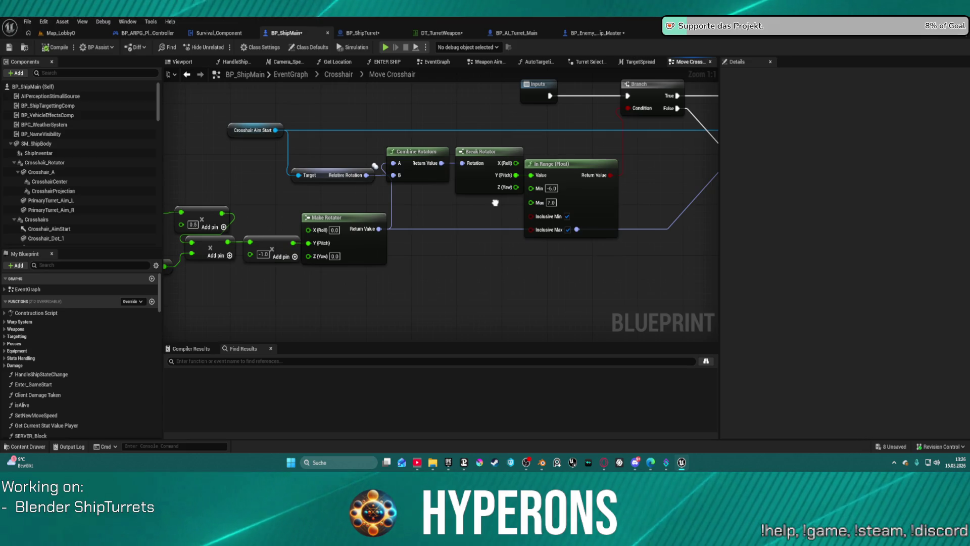
mouse_move(495, 202)
mouse_down()
mouse_move(700, 204)
mouse_move(581, 202)
mouse_up()
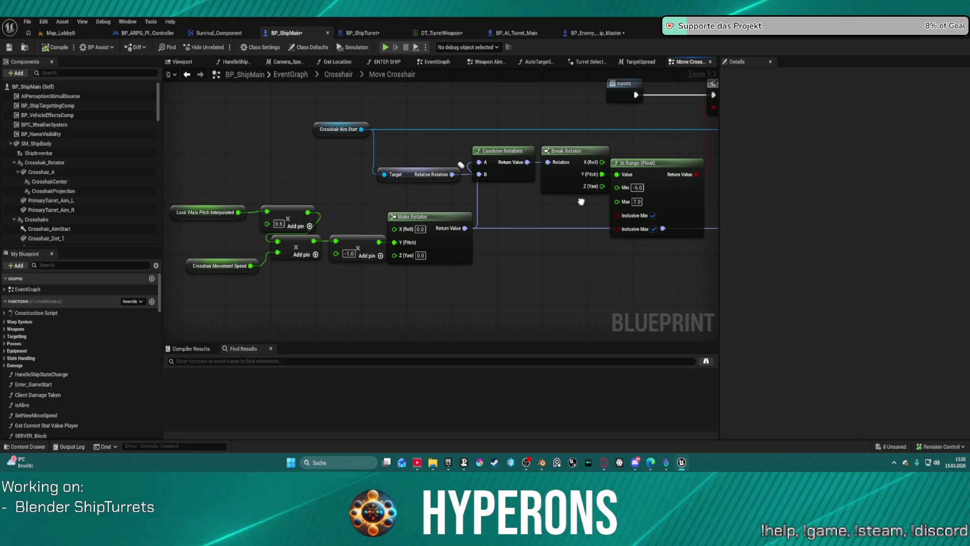
mouse_move(581, 201)
mouse_down()
mouse_move(171, 198)
mouse_move(150, 211)
mouse_up()
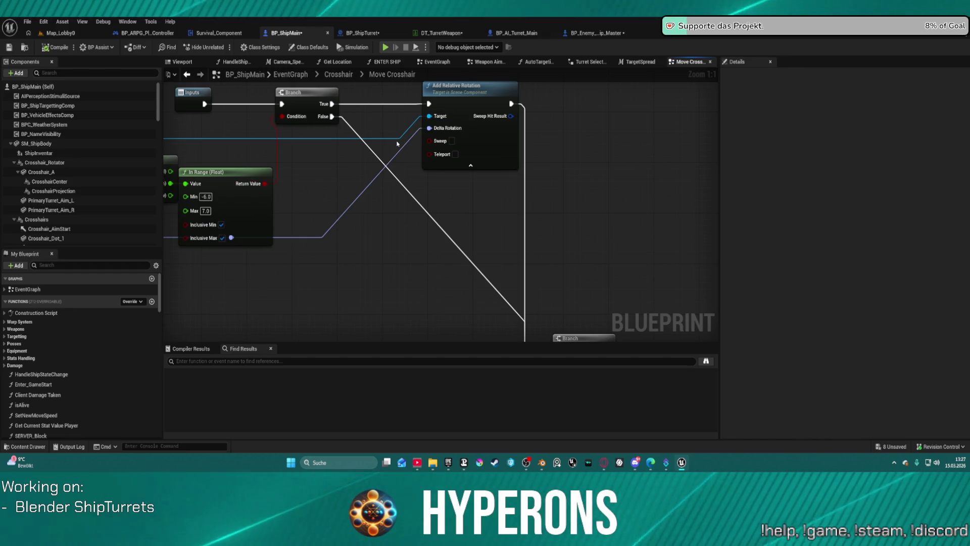
mouse_move(164, 172)
mouse_down()
mouse_move(382, 148)
mouse_move(202, 171)
mouse_up()
mouse_move(569, 138)
mouse_down()
mouse_move(476, 232)
mouse_move(461, 220)
mouse_move(475, 257)
mouse_up()
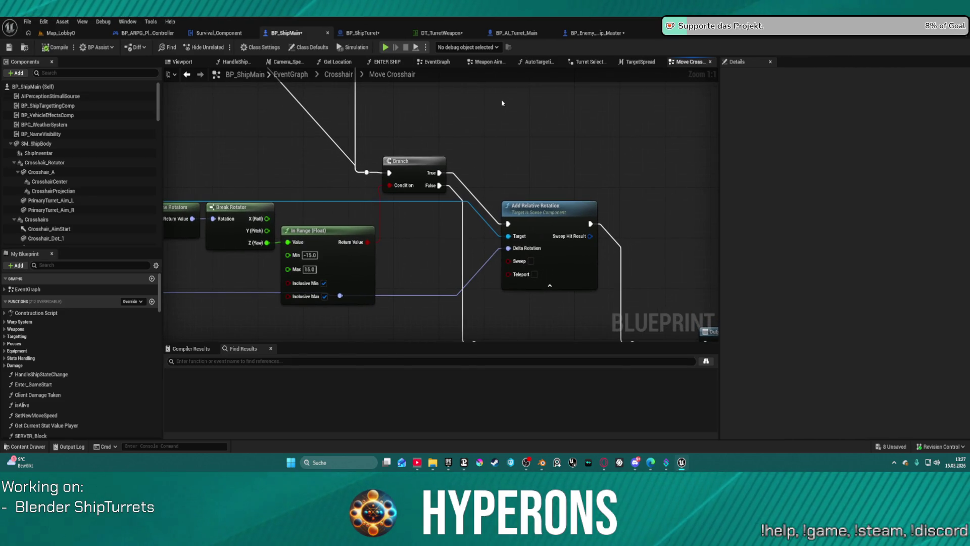
click(360, 33)
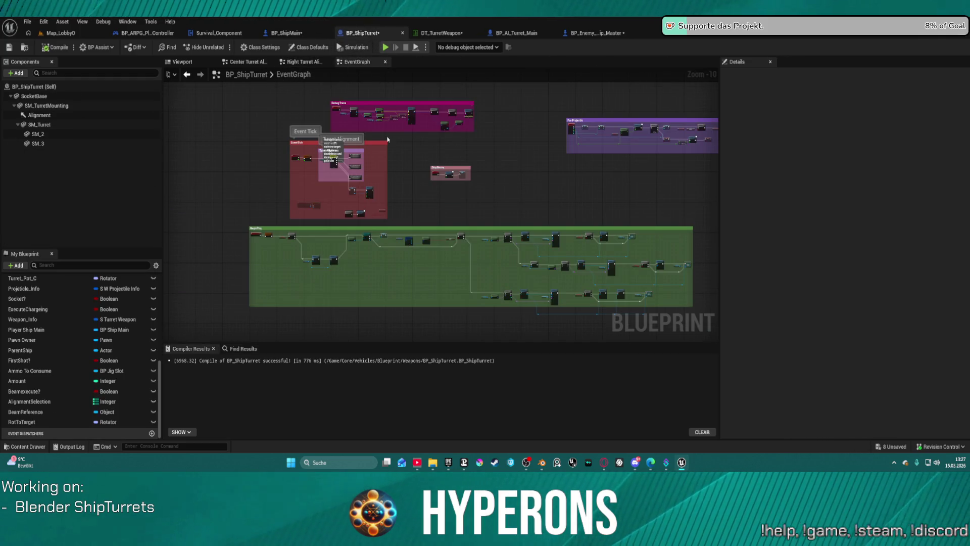
Step: In Left Turret Alingement, move Break Rotator and Make Rotator aside to make room
double_click(352, 158)
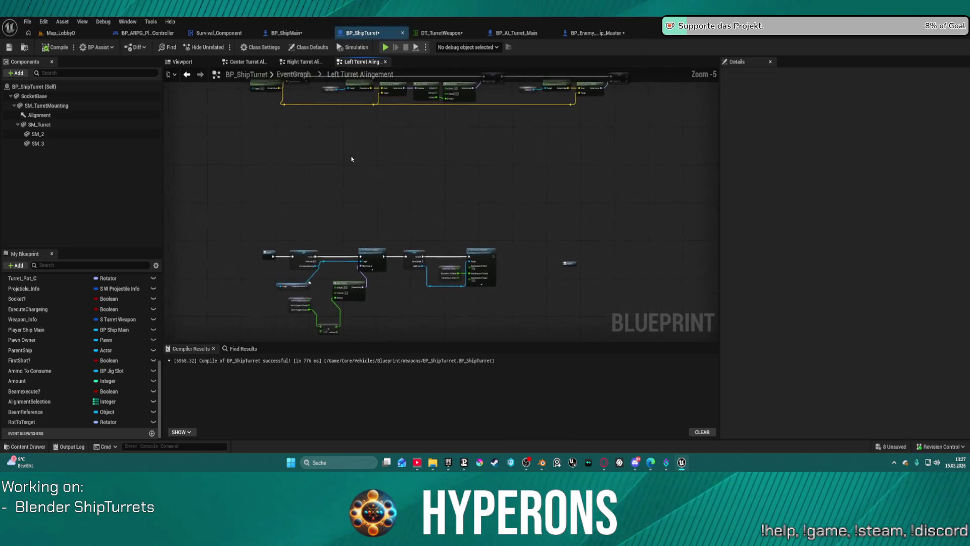
scroll(349, 215, up, 5)
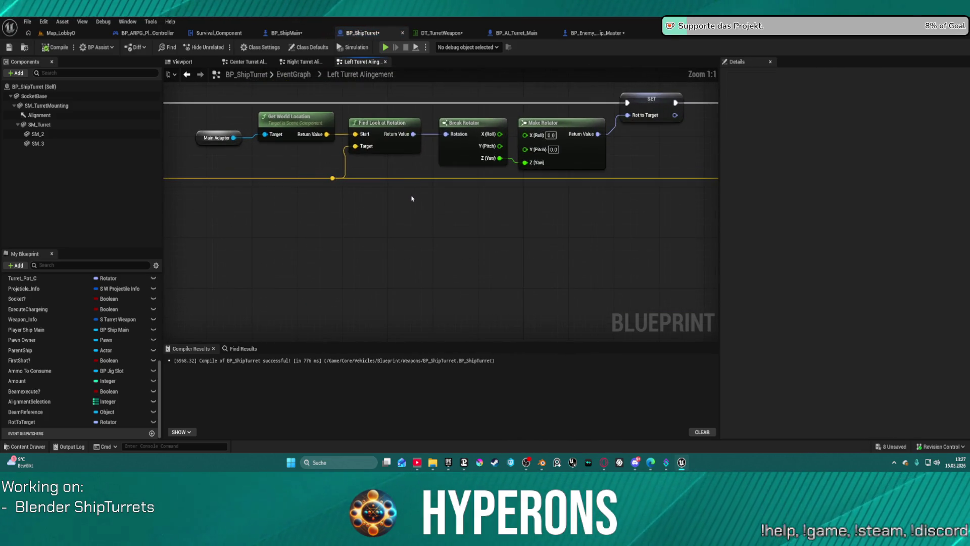
mouse_move(453, 149)
mouse_down()
mouse_move(445, 193)
mouse_move(447, 158)
mouse_up()
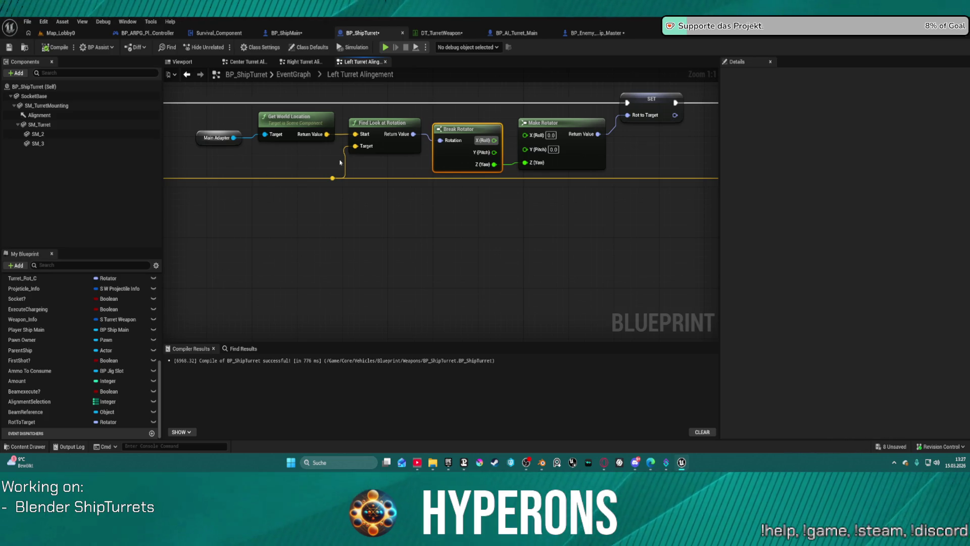
mouse_move(399, 205)
mouse_down()
mouse_move(167, 192)
mouse_move(218, 188)
mouse_up()
scroll(418, 126, down, 8)
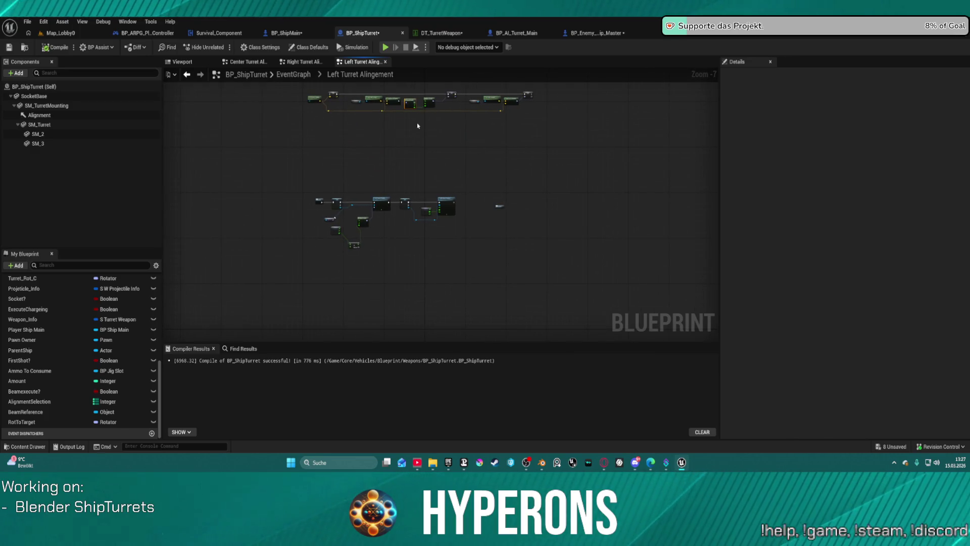
scroll(377, 161, up, 8)
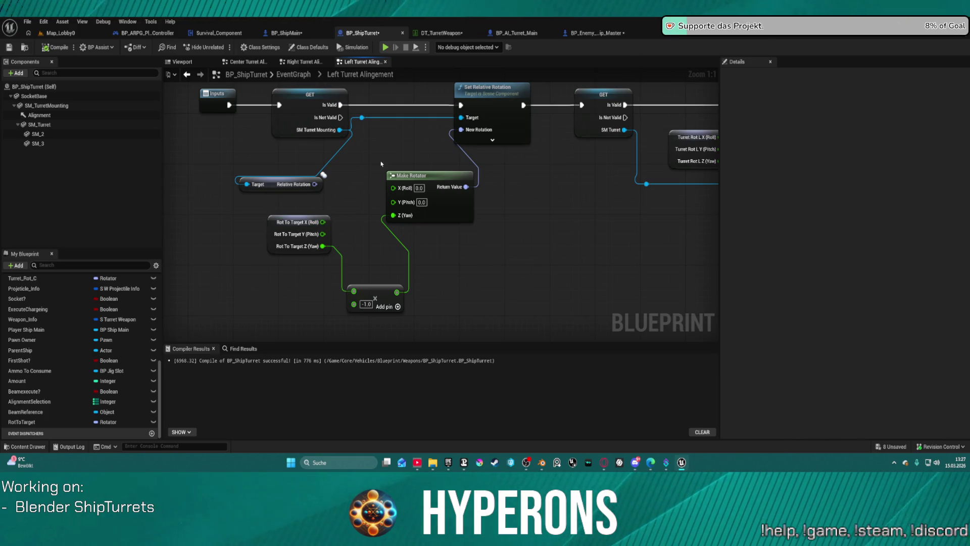
drag(422, 178, 517, 196)
Step: Search 'addr' off Relative Rotation, cancel without adding a node, and return to BP_ShipMain
drag(320, 185, 407, 179)
text(addr)
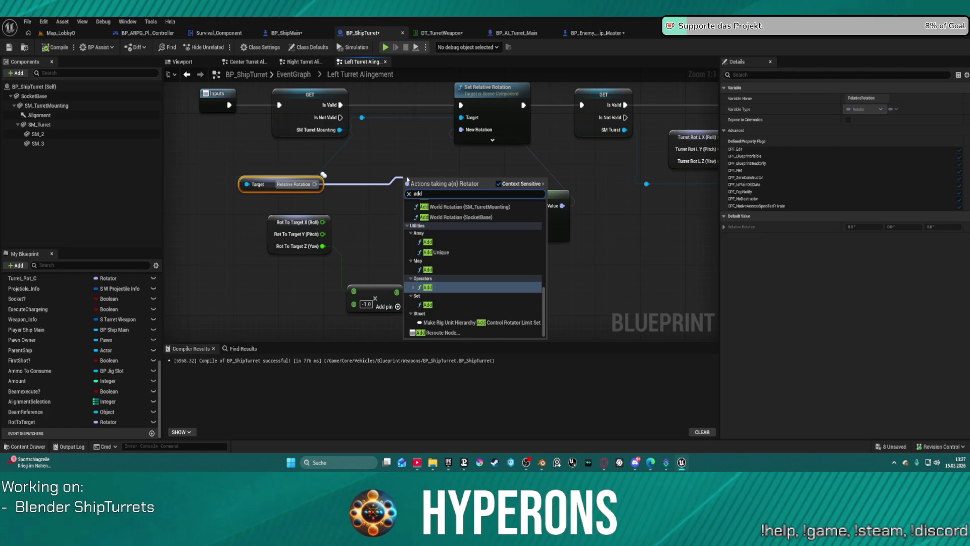
click(439, 116)
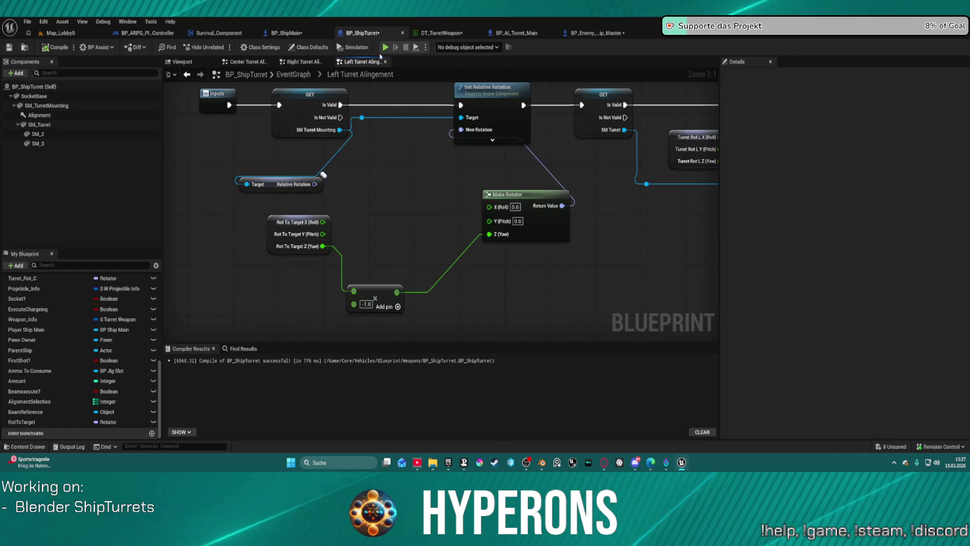
click(287, 33)
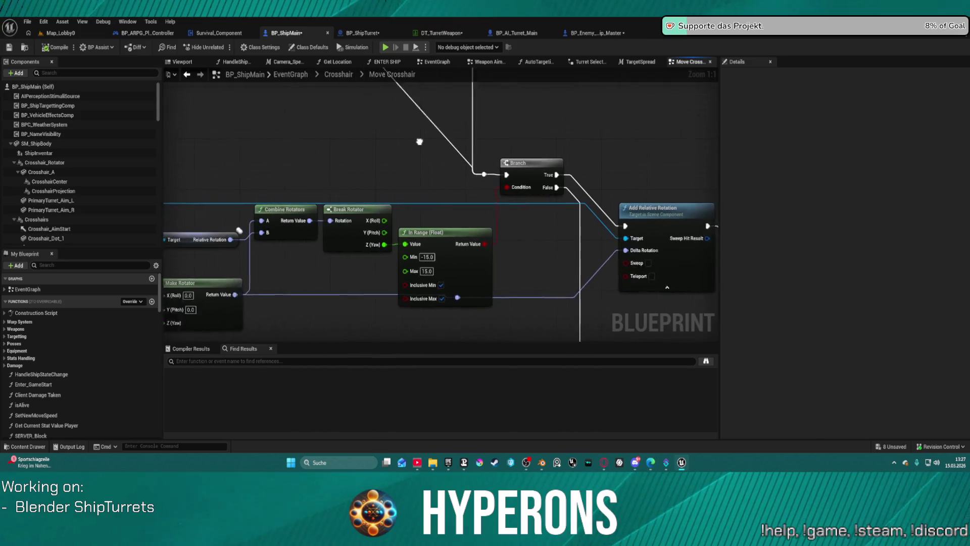
Step: Select just the Combine Rotators node in Move Crosshair for copying
drag(412, 185, 343, 189)
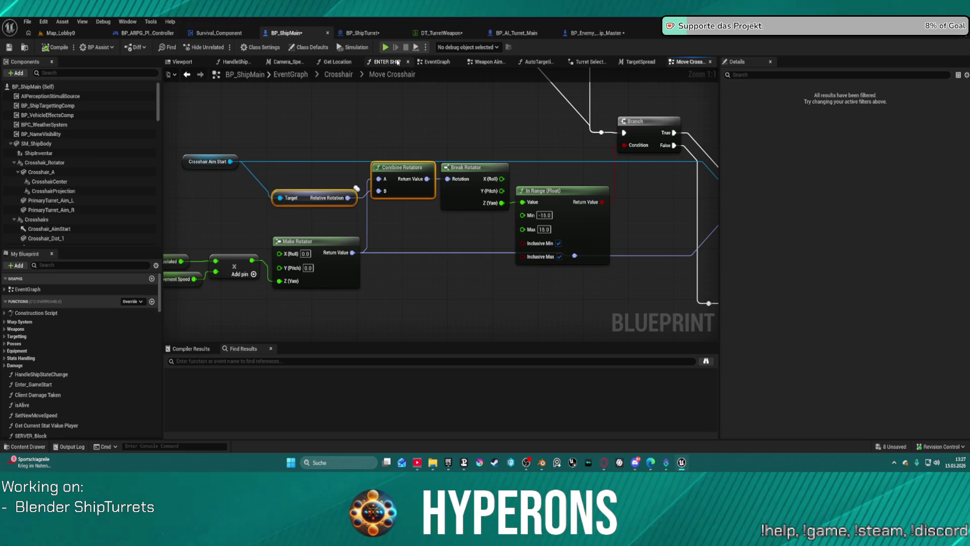
click(407, 166)
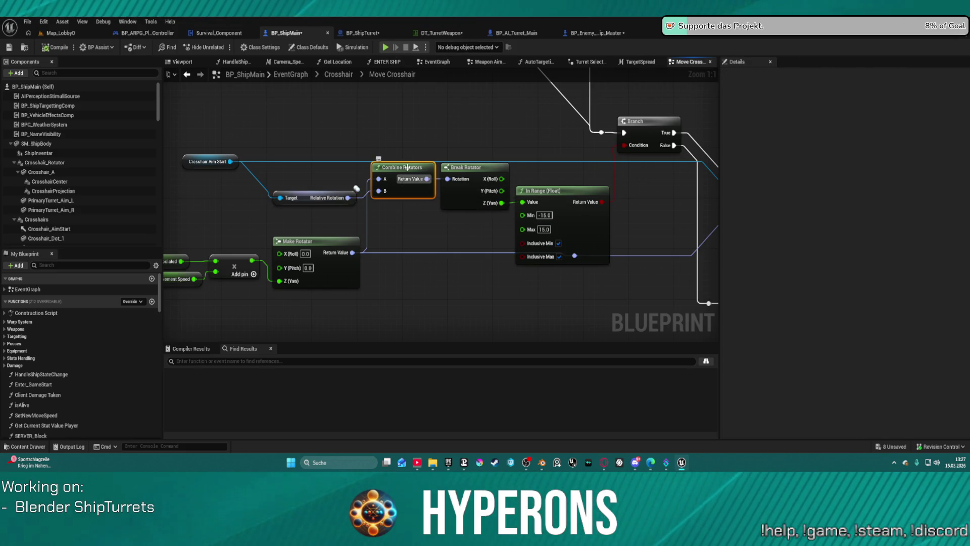
Step: Unlink yaw from Multiply, recombine the Rot To Target pin, and wire it into Combine Rotators B
click(374, 34)
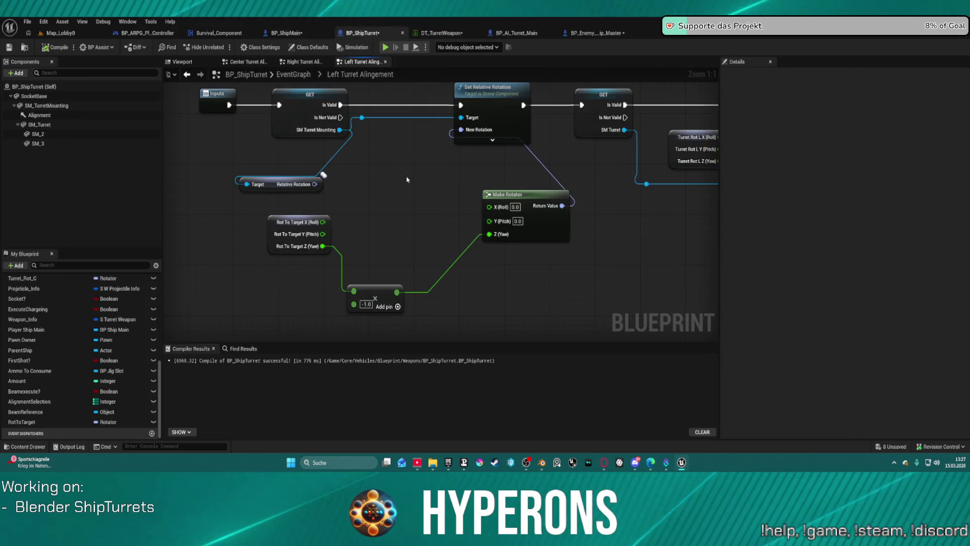
right_click(298, 235)
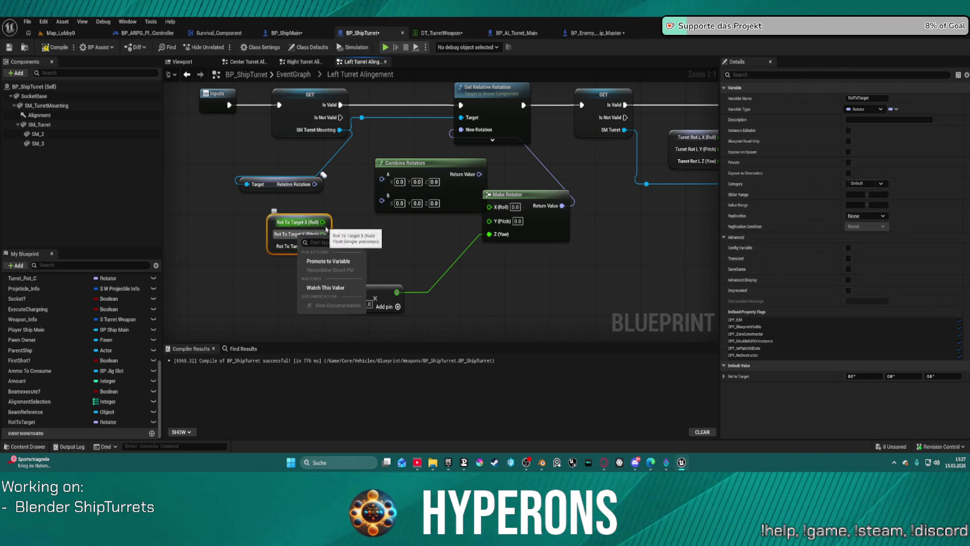
right_click(327, 235)
right_click(328, 236)
click(288, 236)
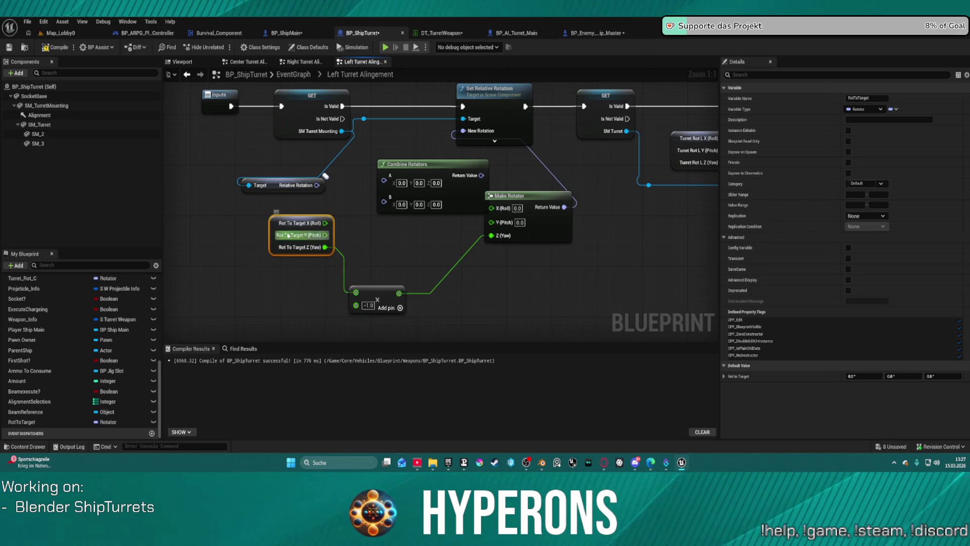
alt+click(342, 253)
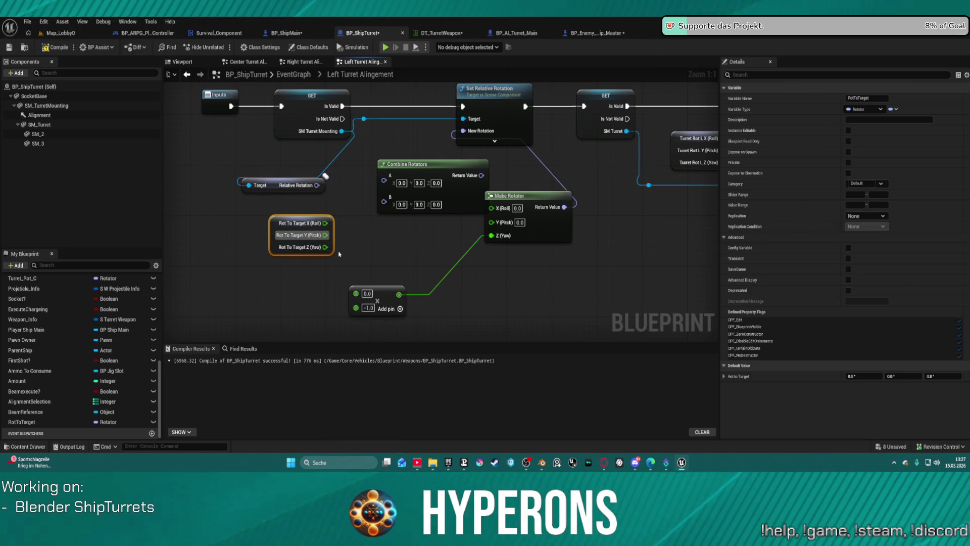
right_click(326, 246)
click(344, 269)
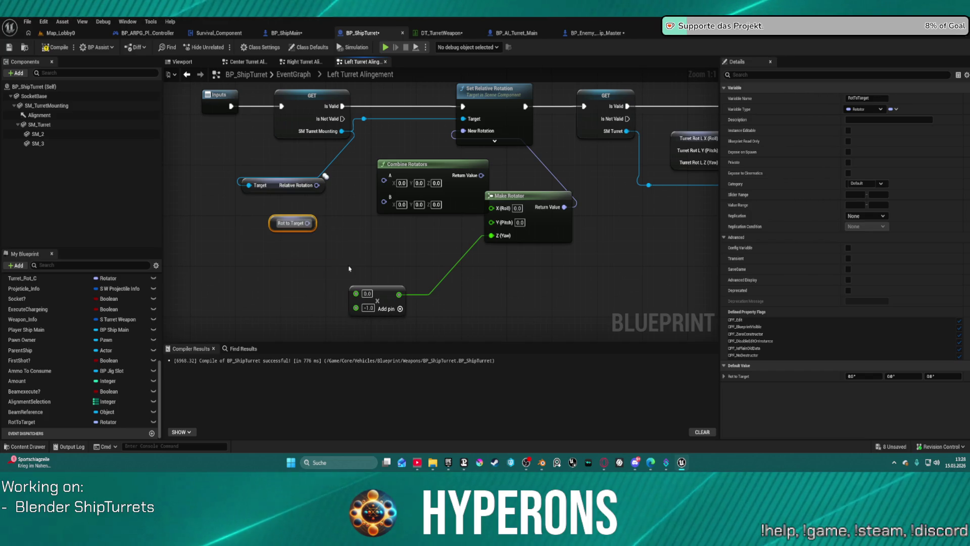
mouse_move(314, 226)
mouse_down()
mouse_move(384, 197)
mouse_move(317, 185)
mouse_move(383, 163)
mouse_move(384, 133)
mouse_up()
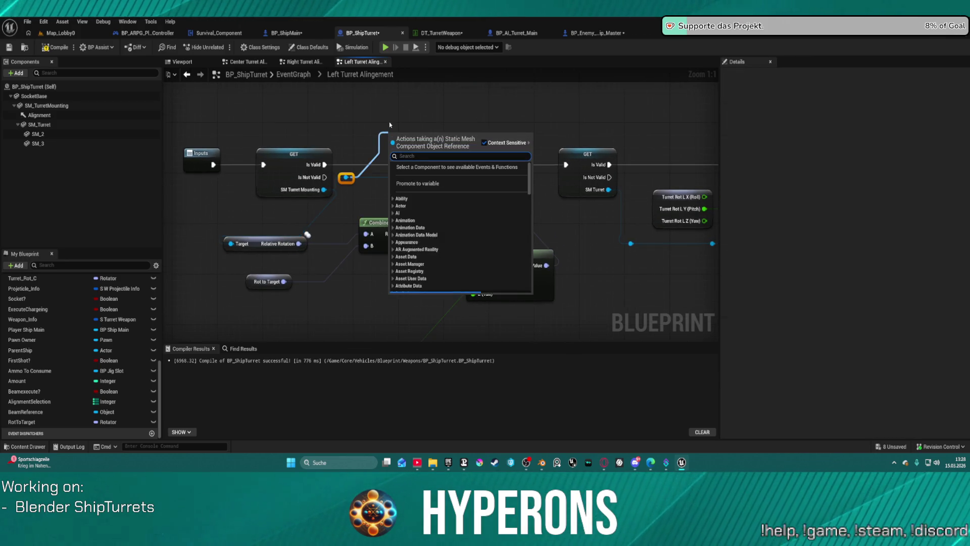
Step: Add an Add Relative Rotation driven by Combine Rotators after the validity check, then play standalone
text(add rela)
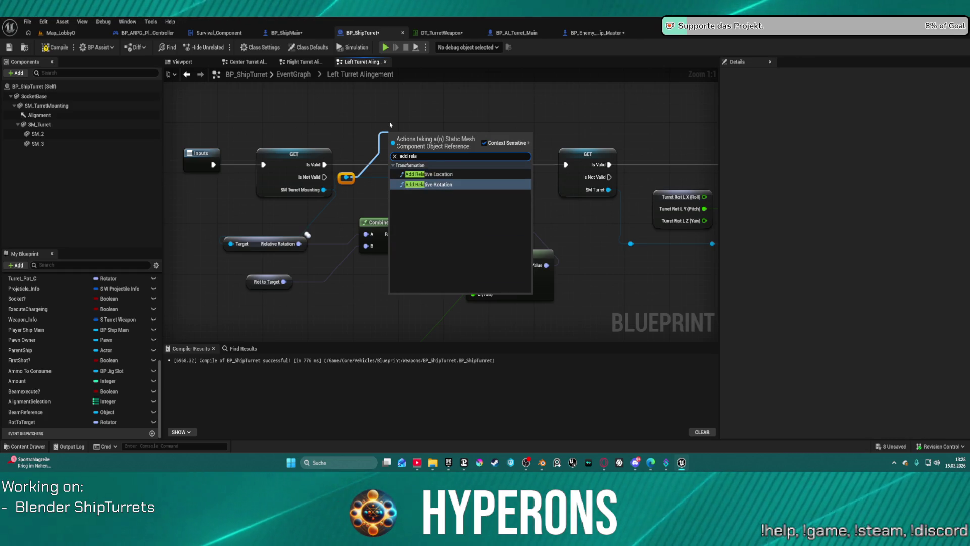
key(Return)
scroll(389, 122, down, 1)
mouse_move(407, 220)
mouse_down()
mouse_move(394, 171)
mouse_move(376, 156)
mouse_move(570, 156)
mouse_move(544, 157)
mouse_up()
drag(458, 141, 489, 175)
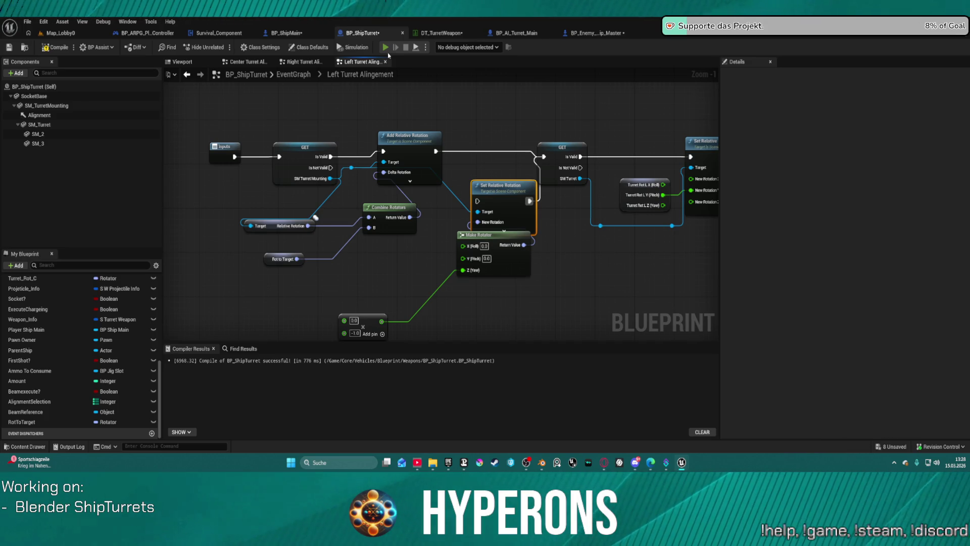
click(385, 48)
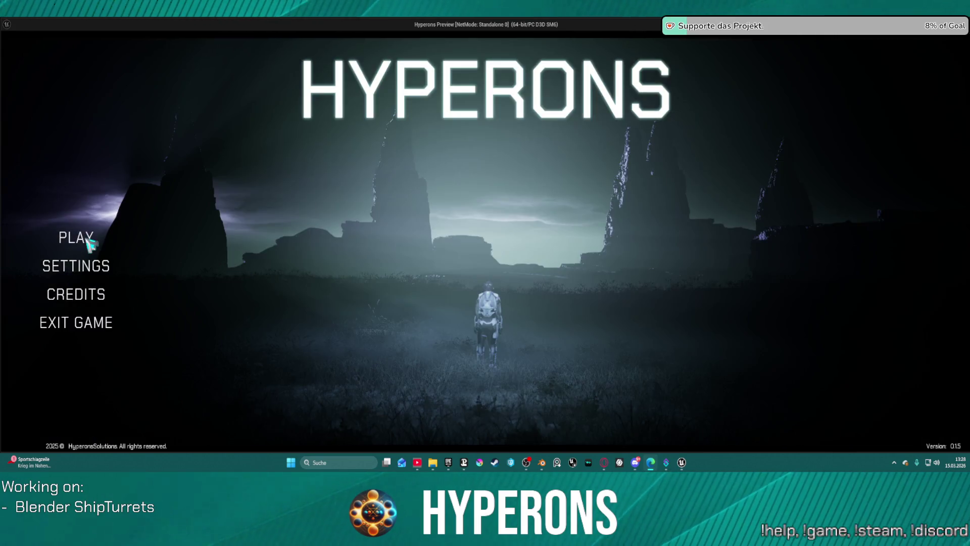
Step: Start a Hyperons flight with the chosen character to test the turret, then end the session
click(88, 243)
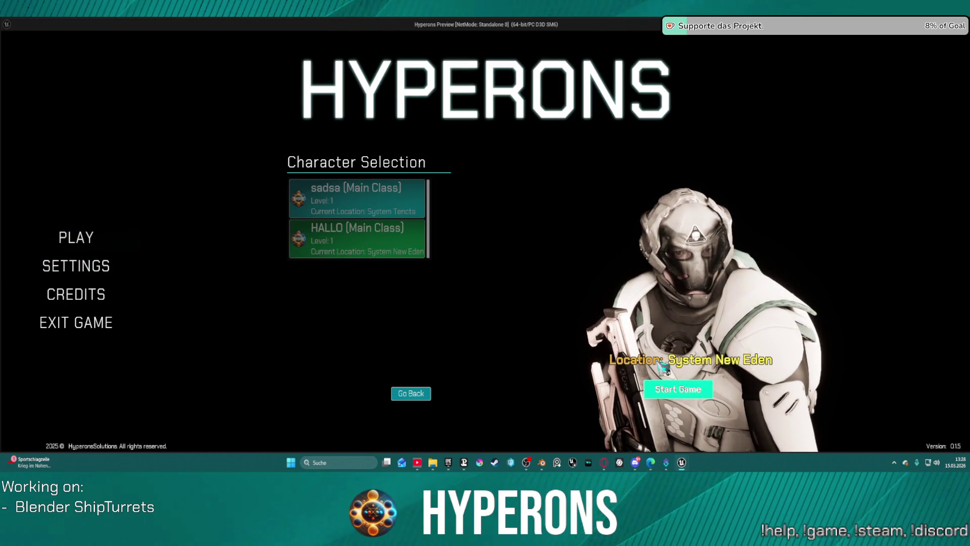
click(678, 389)
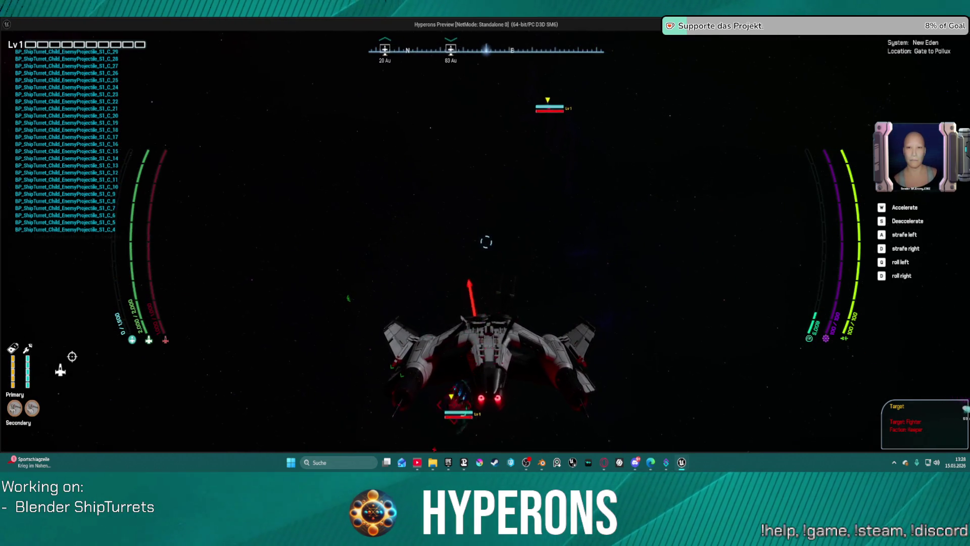
key(Escape)
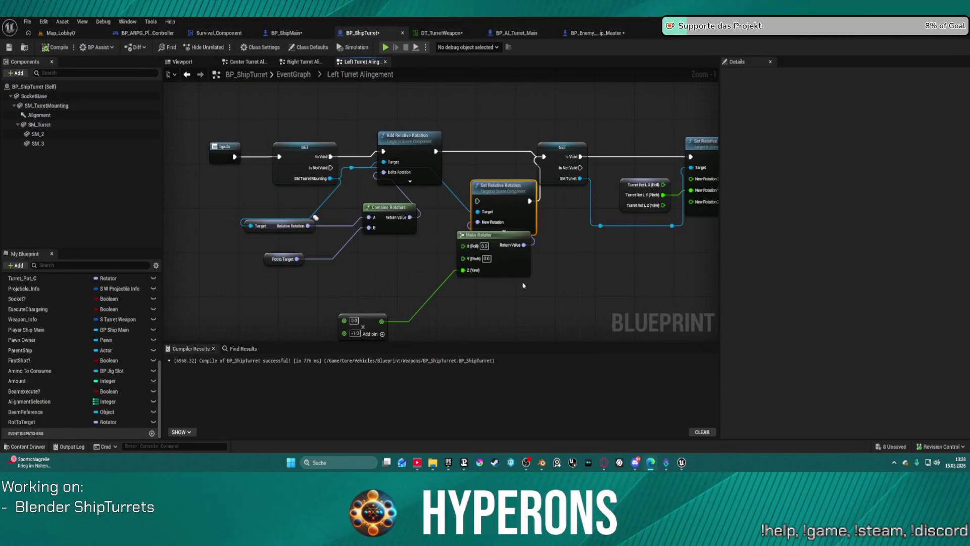
Step: Rearrange Add Relative Rotation, the Relative Rotation getter, Combine Rotators and Rot to Target nodes
mouse_move(523, 285)
mouse_down()
mouse_move(515, 263)
mouse_move(540, 207)
mouse_move(529, 273)
mouse_move(562, 268)
mouse_up()
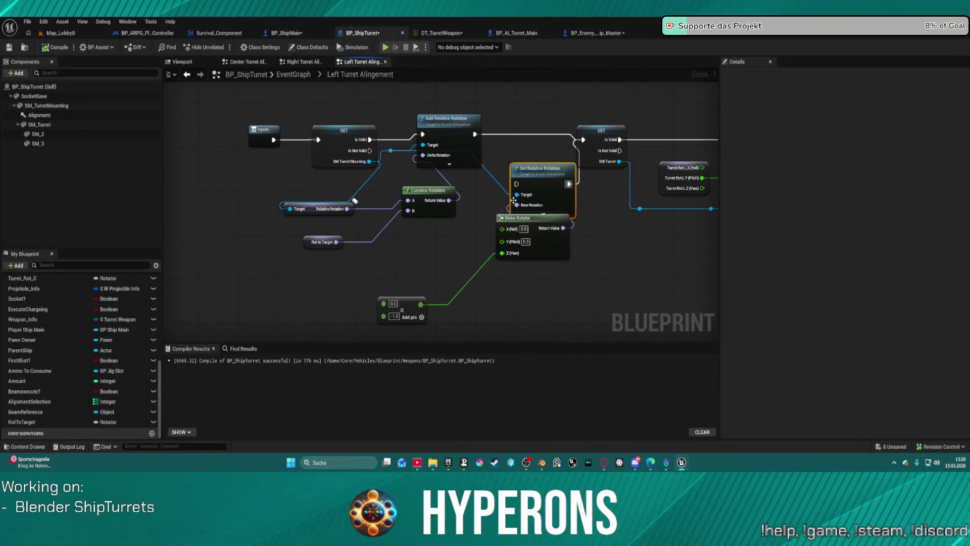
scroll(538, 165, up, 1)
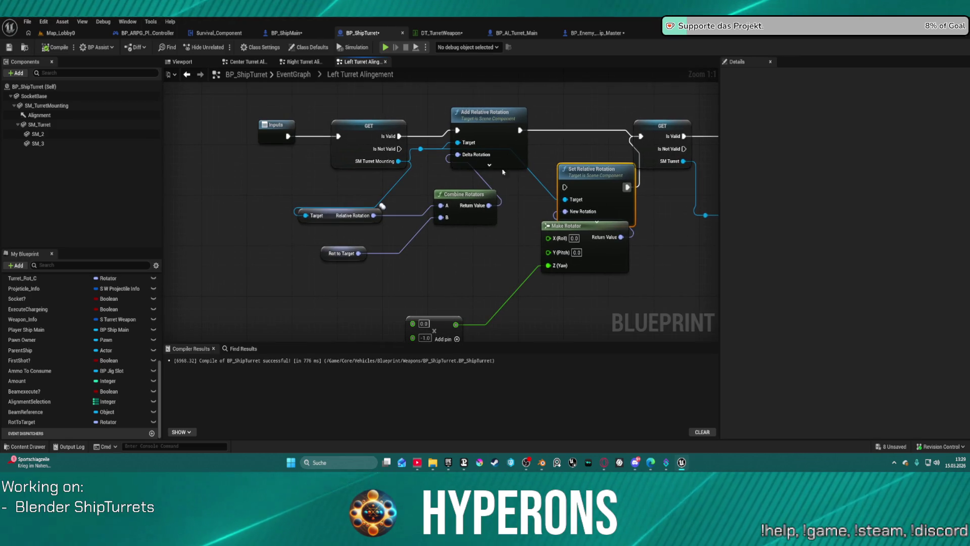
drag(486, 125, 508, 132)
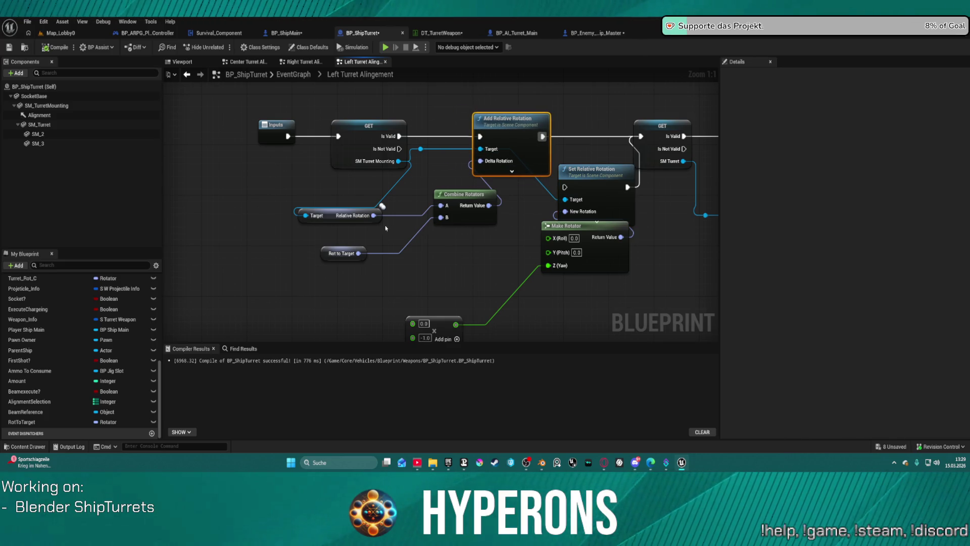
drag(326, 215, 288, 227)
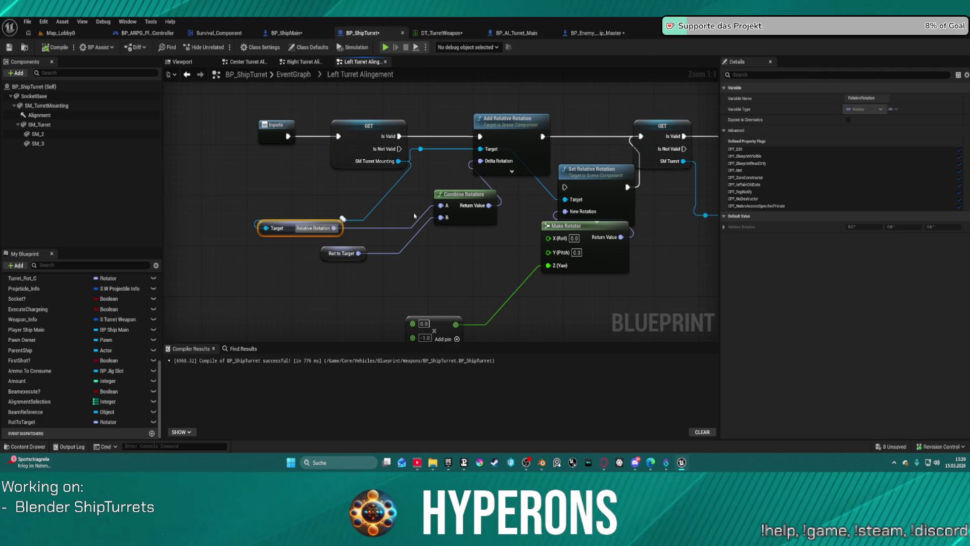
drag(463, 191, 423, 248)
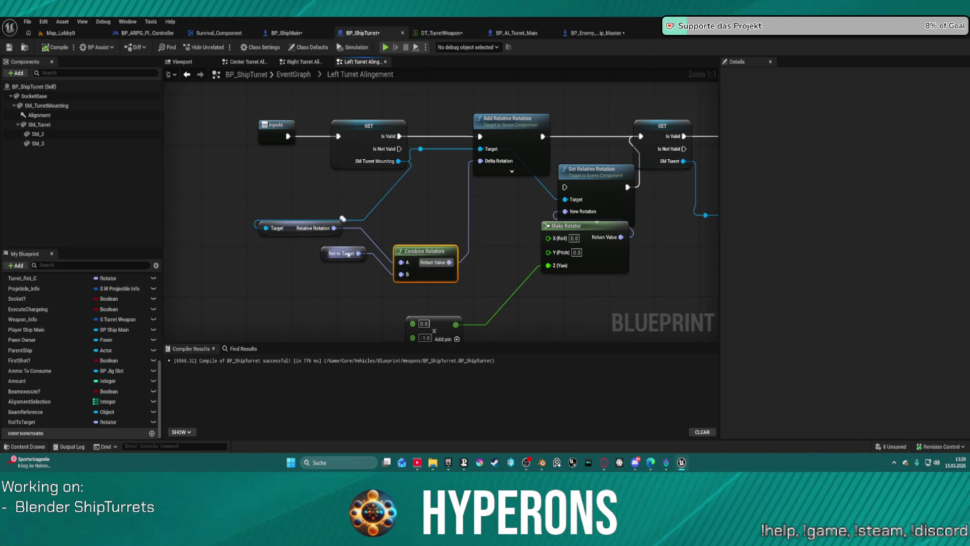
drag(332, 255, 282, 280)
drag(417, 259, 412, 234)
Step: Run Set Relative Rotation after Is Valid, delete Add Relative Rotation, and feed Combine Rotators into New Rotation
drag(565, 187, 399, 136)
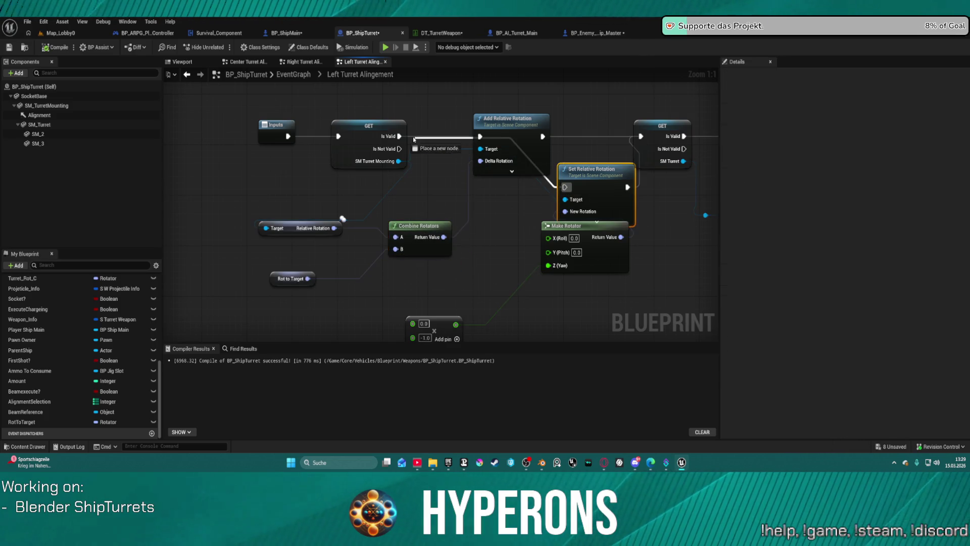
click(609, 176)
drag(616, 178, 582, 165)
click(506, 120)
key(Delete)
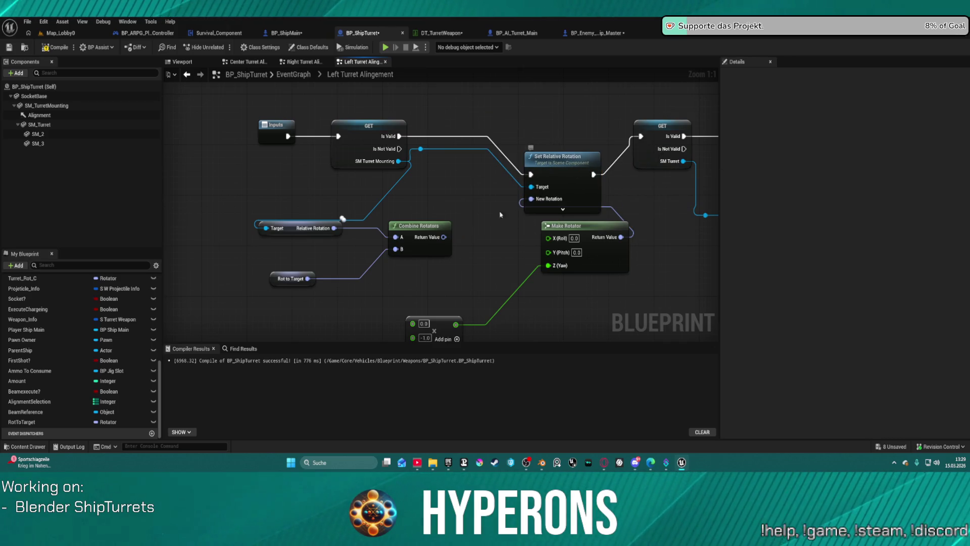
drag(443, 237, 534, 200)
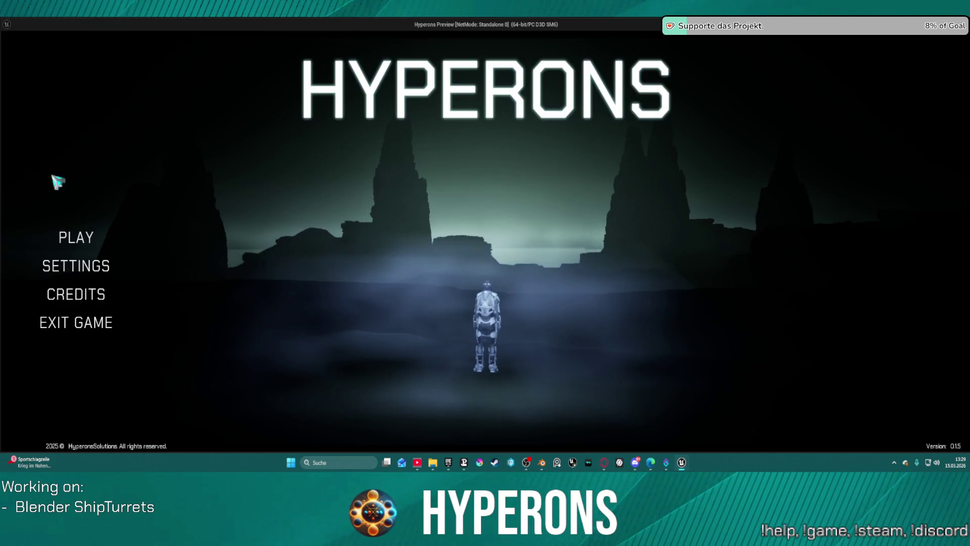
Step: Playtest the revised turret as the New Eden character, then exit back to the editor
click(93, 241)
click(326, 249)
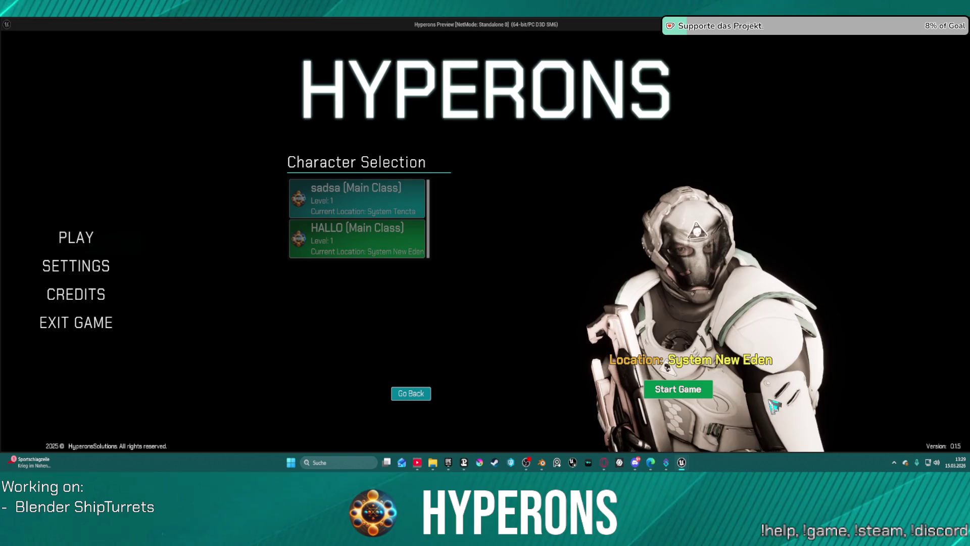
click(652, 390)
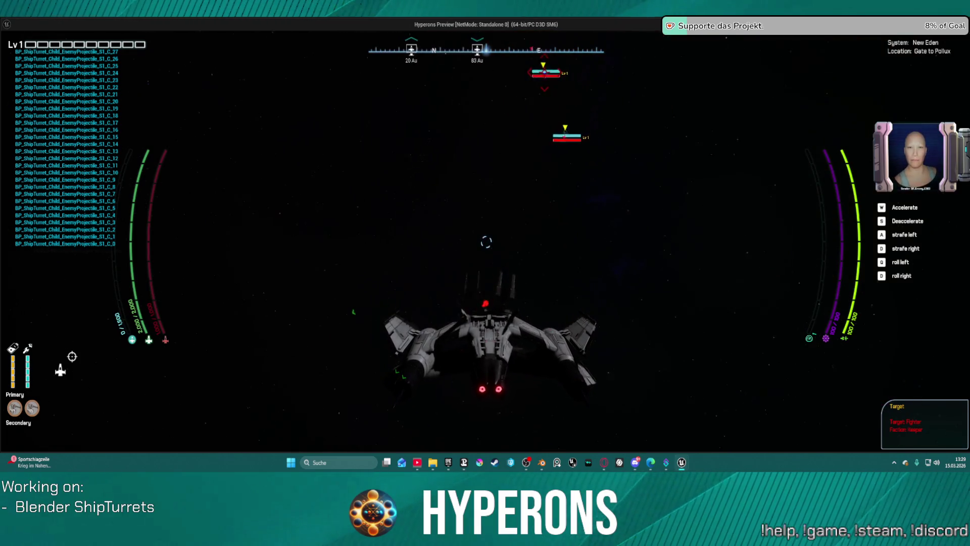
key(Escape)
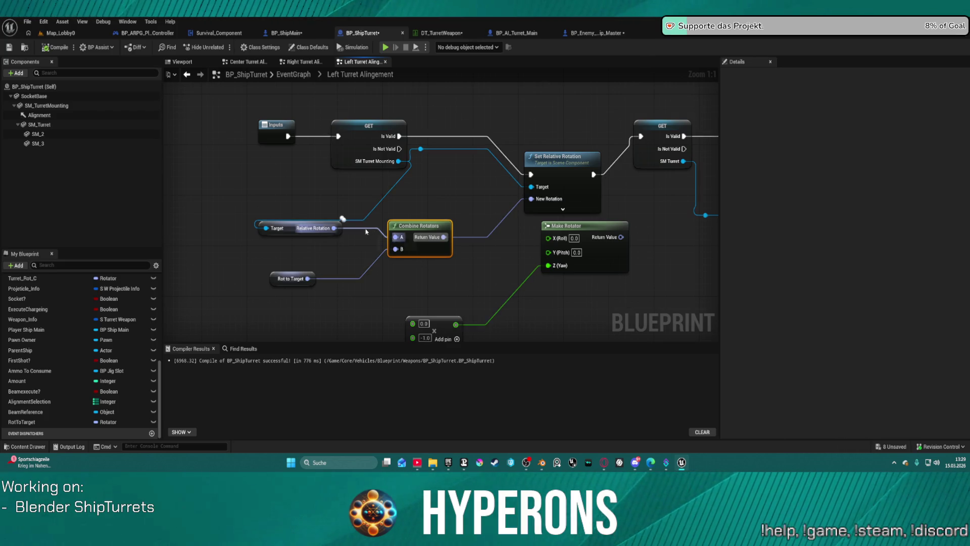
Step: Launch a new standalone Hyperons session to retest the turret
drag(366, 231, 366, 231)
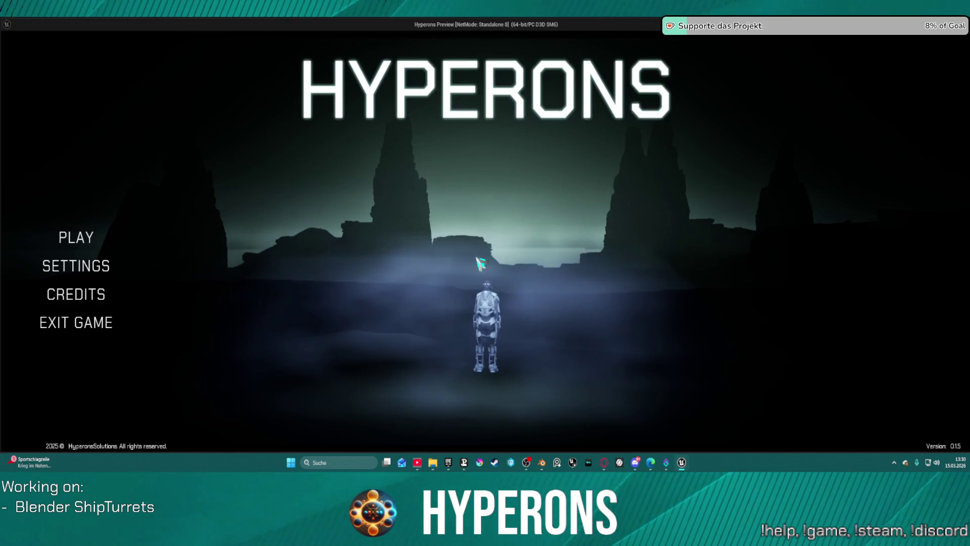
Step: Start the game as the New Eden character
click(76, 238)
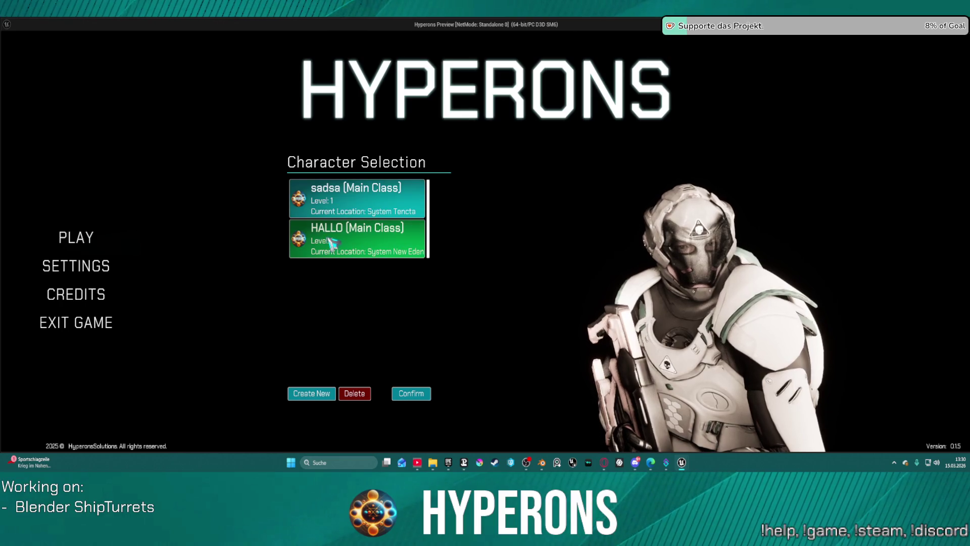
double_click(364, 243)
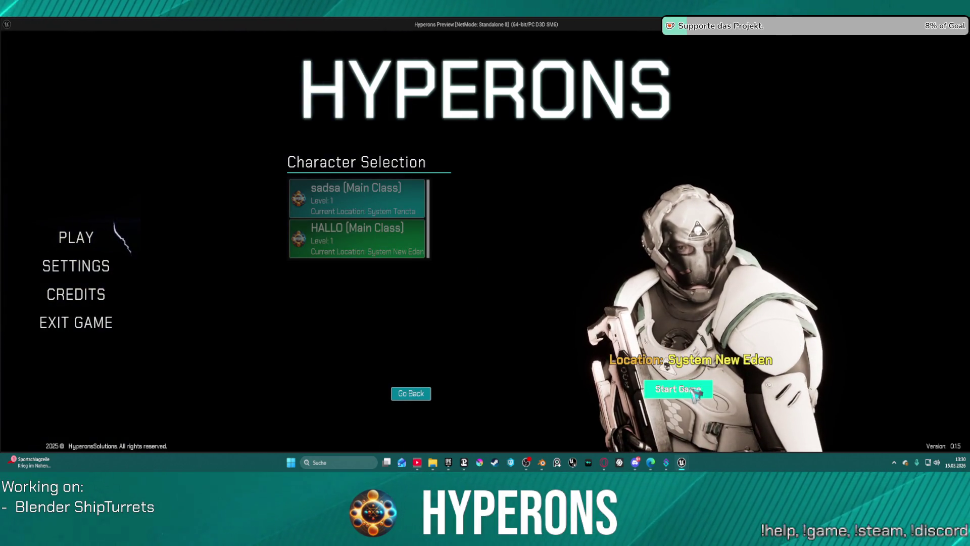
click(687, 388)
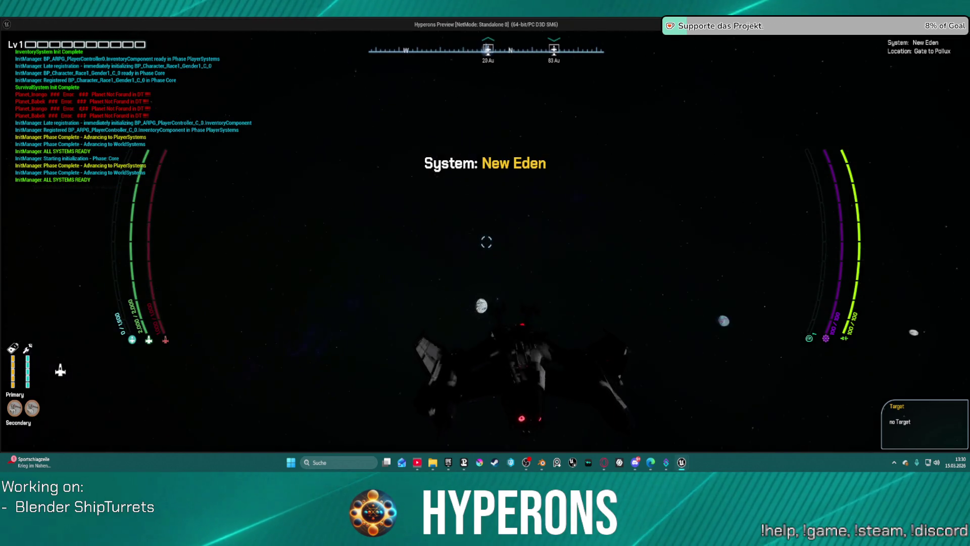
Step: Yaw the ship right, then left, to watch the turrets track, then exit the playtest
key(d)
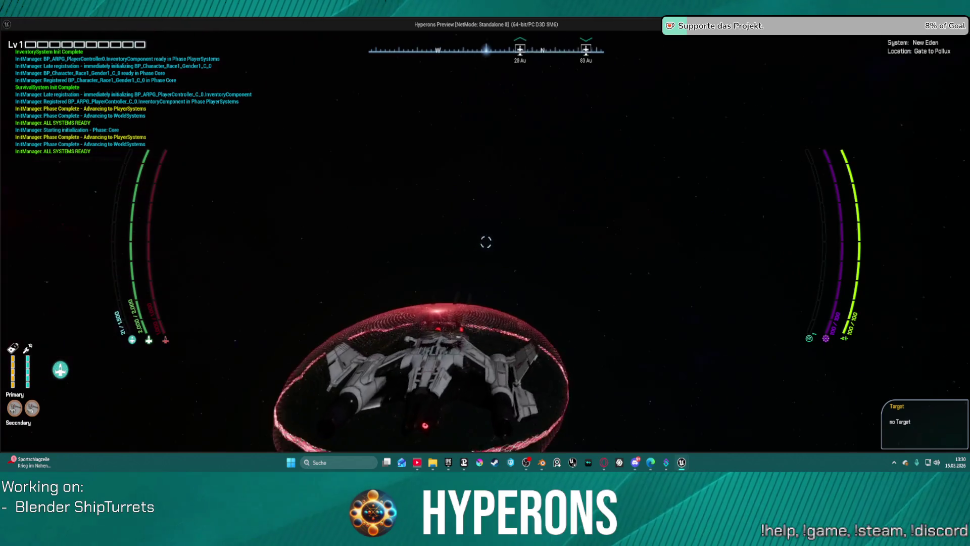
key(d)
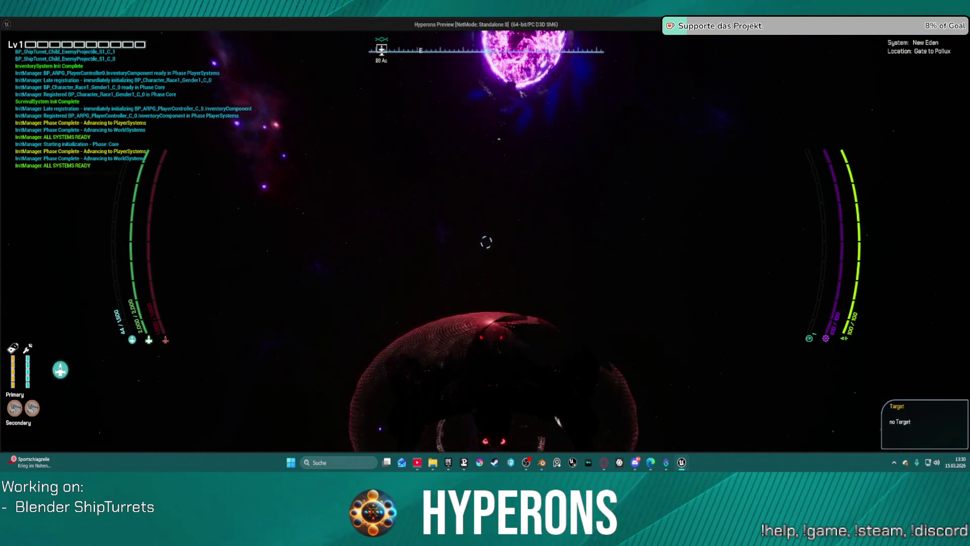
key(d)
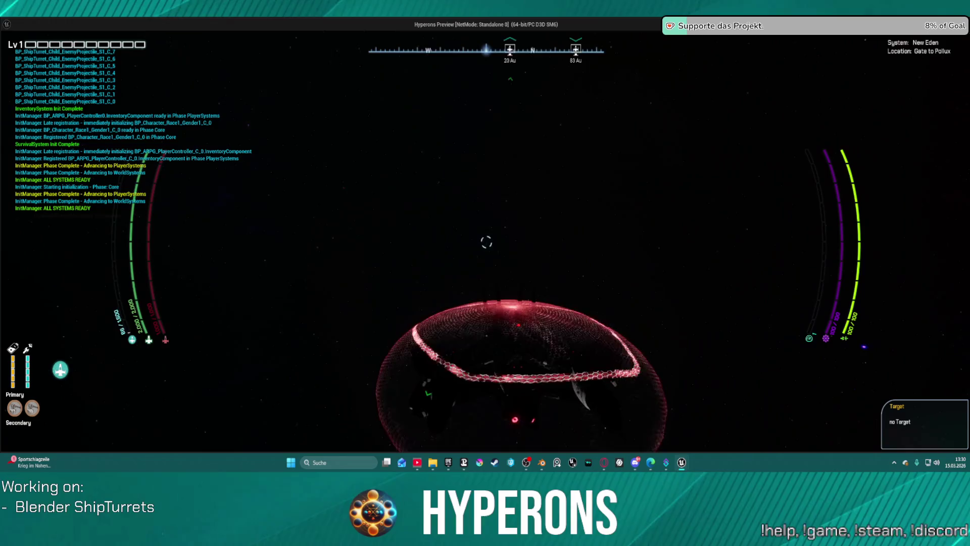
key(a)
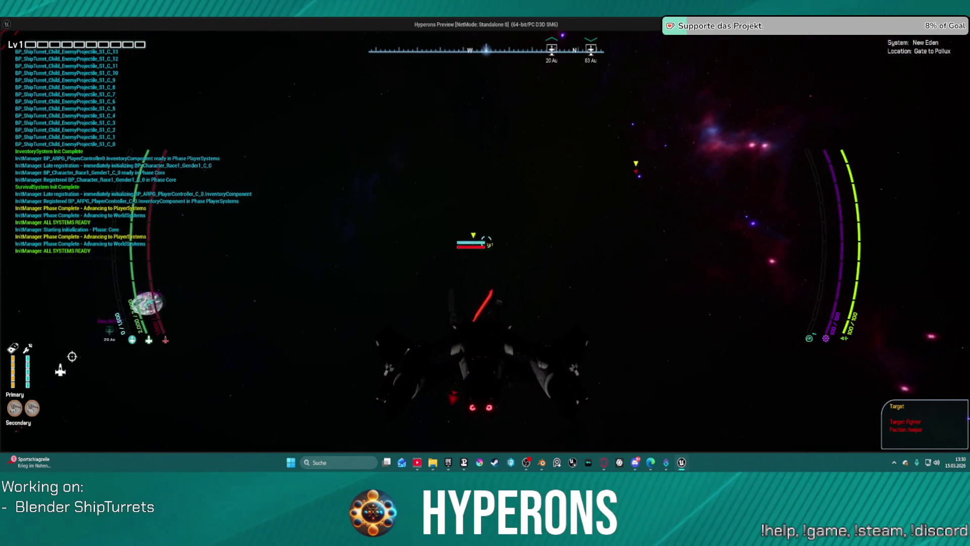
key(a)
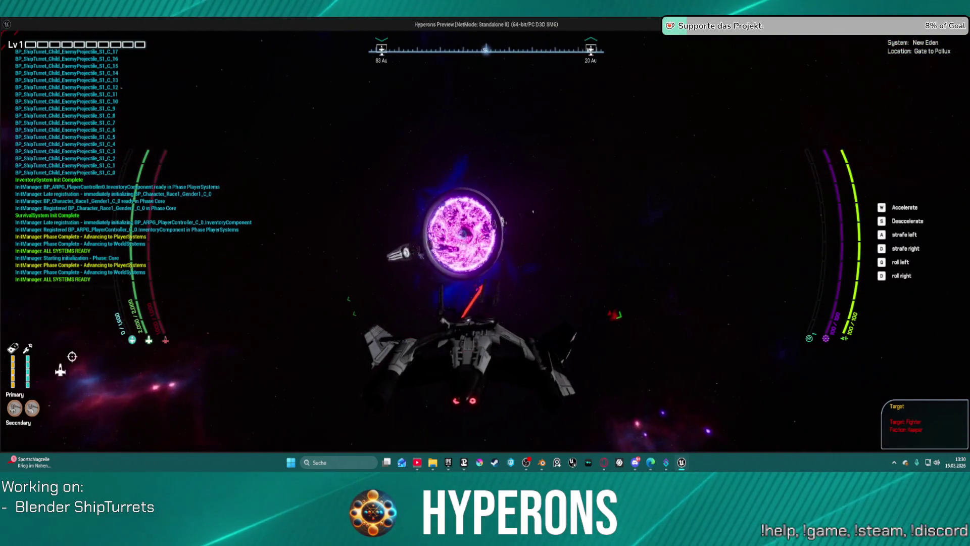
key(a)
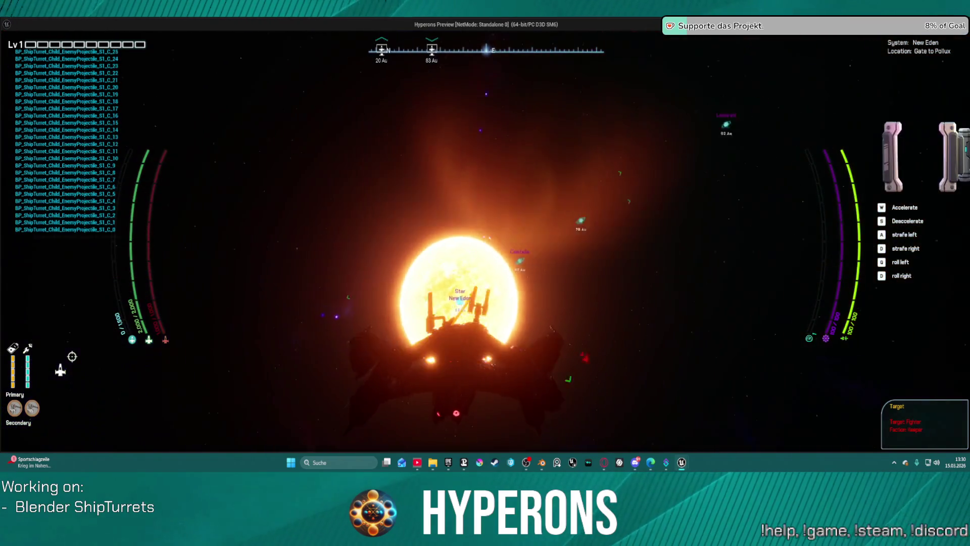
key(a)
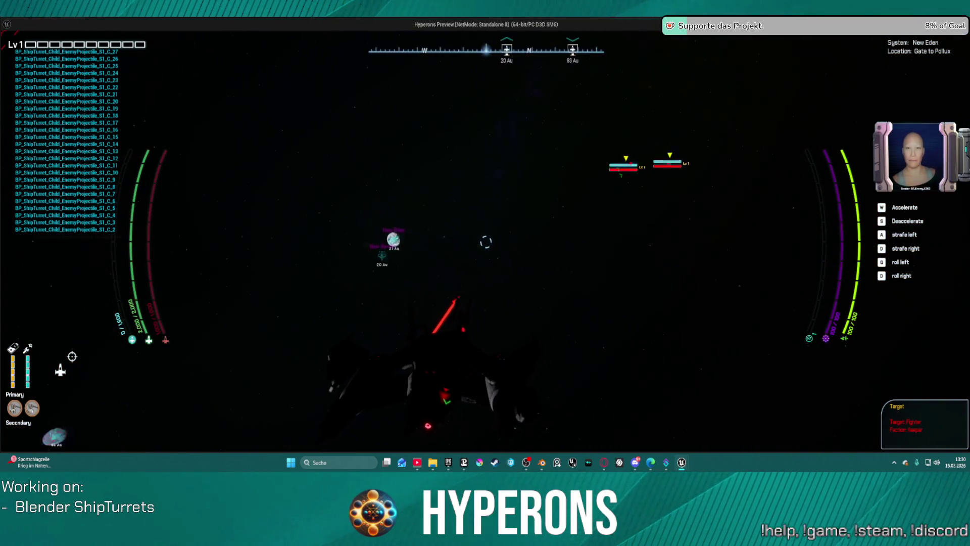
key(a)
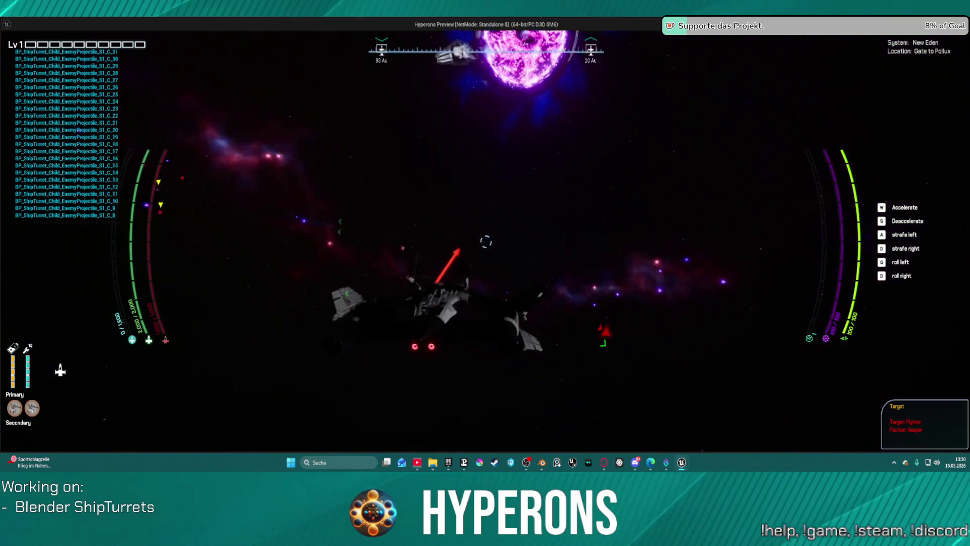
key(Escape)
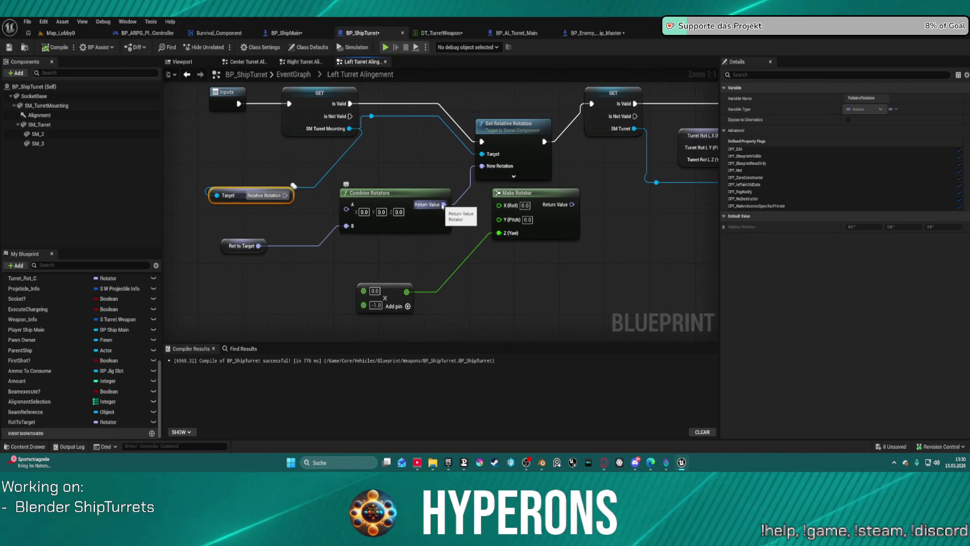
Step: Try a Break Rot Into Axes node off Combine Rotators' output, then delete it
drag(444, 206, 443, 206)
drag(457, 288, 459, 288)
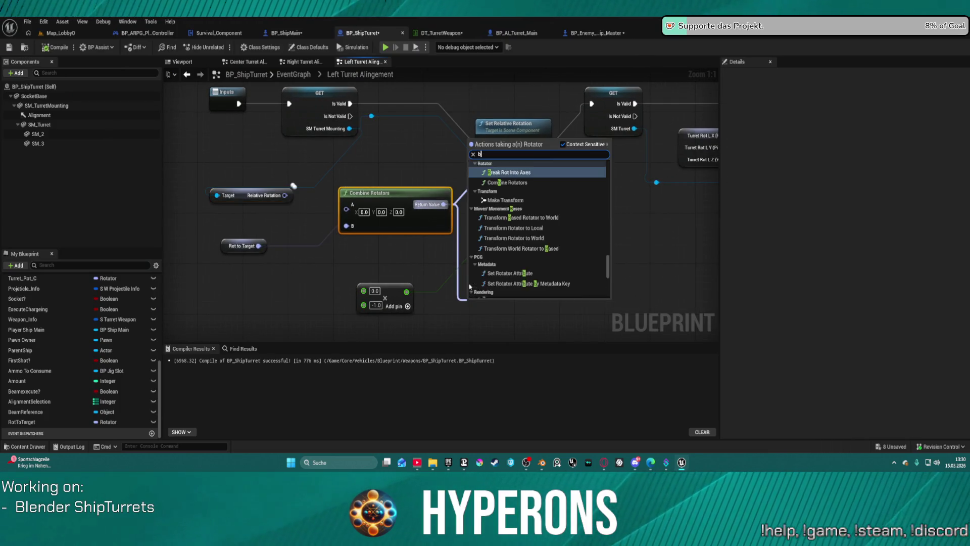
key(Escape)
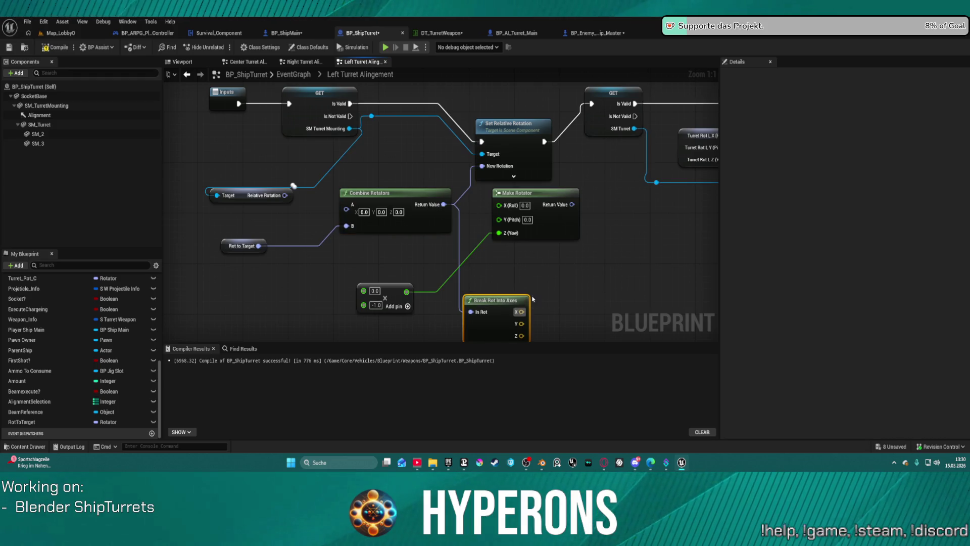
key(Delete)
Step: Add a Break Rotator from Combine Rotators, wire its yaw to Make Rotator, and Make Rotator to New Rotation
drag(430, 178, 456, 243)
text(break)
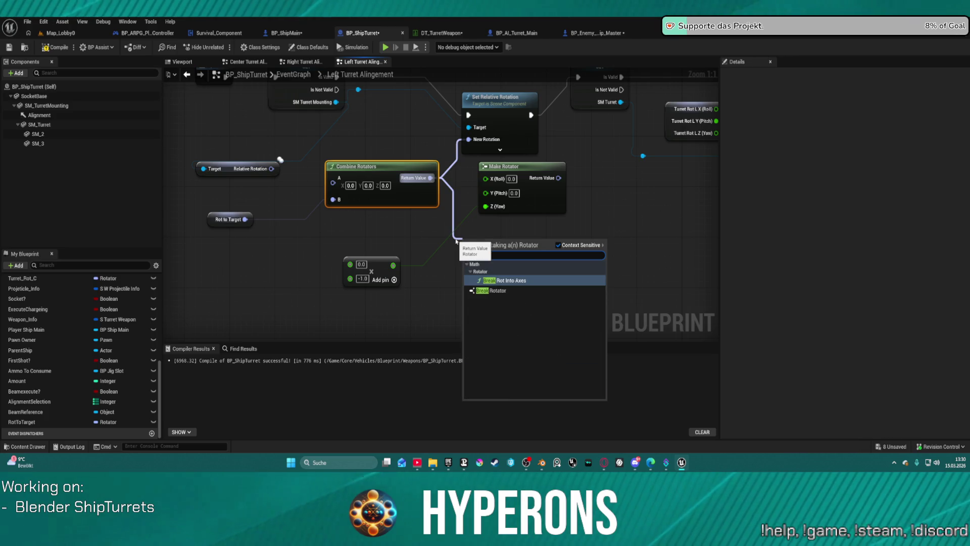
key(Down)
key(Return)
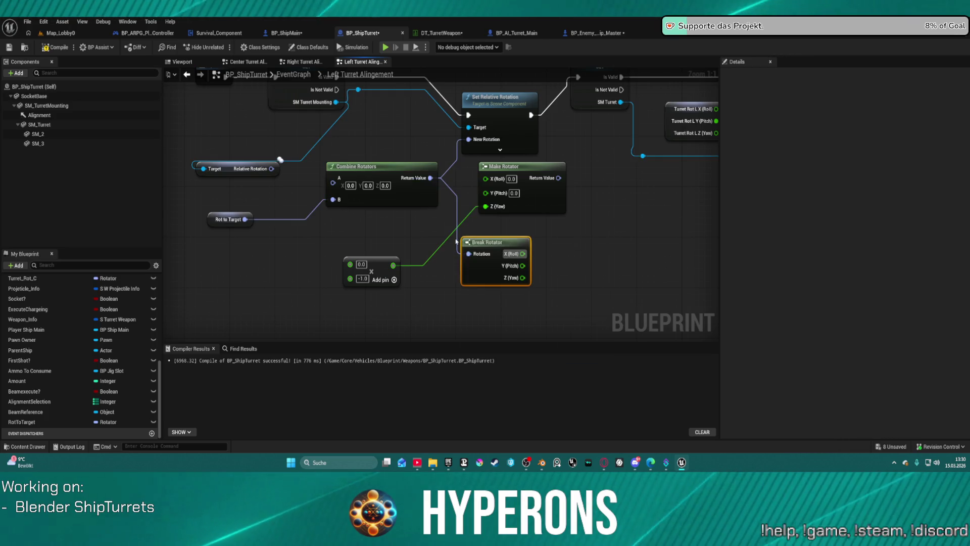
drag(523, 279, 494, 208)
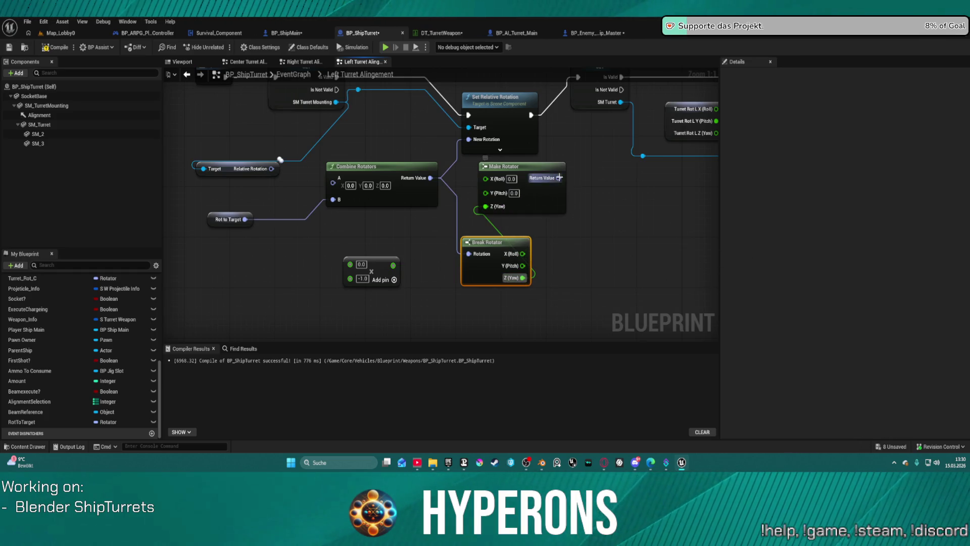
drag(559, 177, 469, 139)
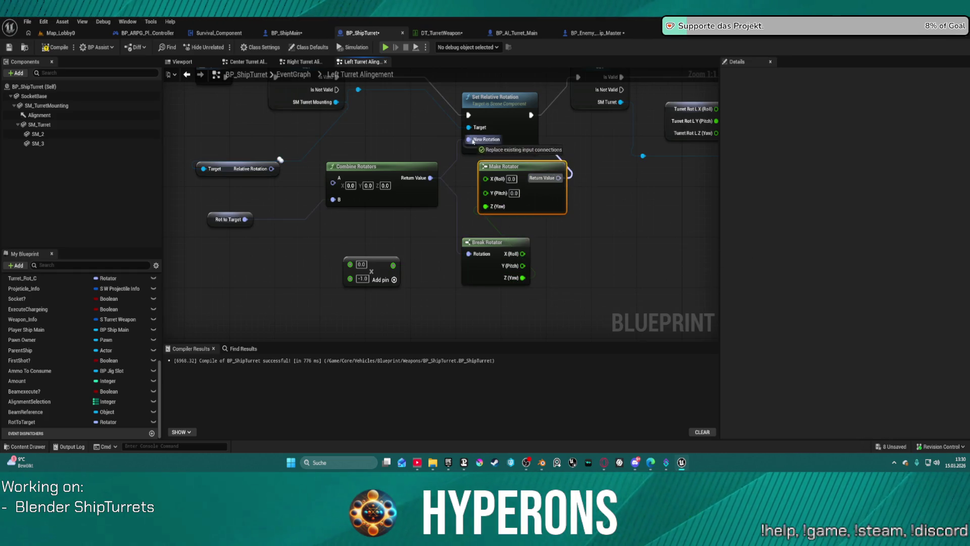
Step: Launch the game as the New Eden character and yaw right, left, right to watch the turrets
click(386, 48)
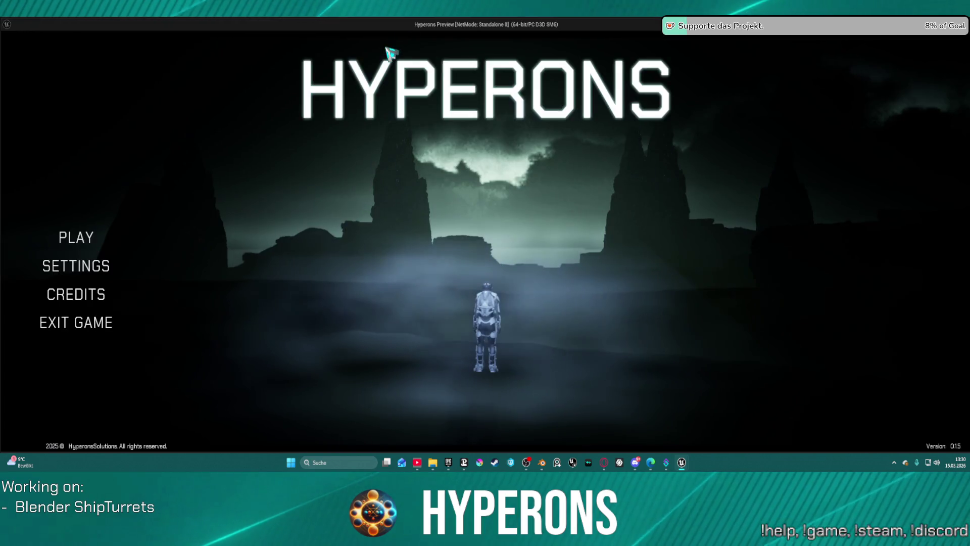
click(94, 236)
click(360, 226)
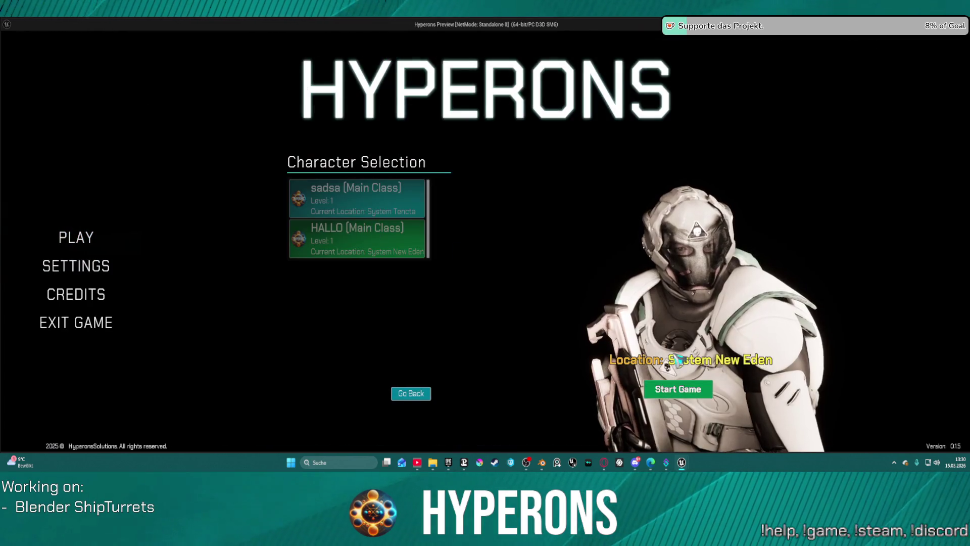
click(678, 390)
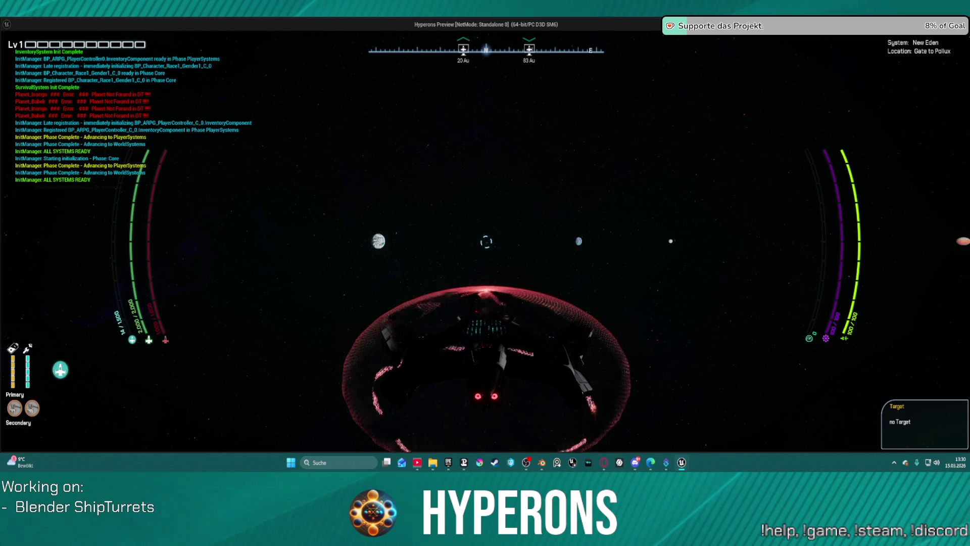
key(d)
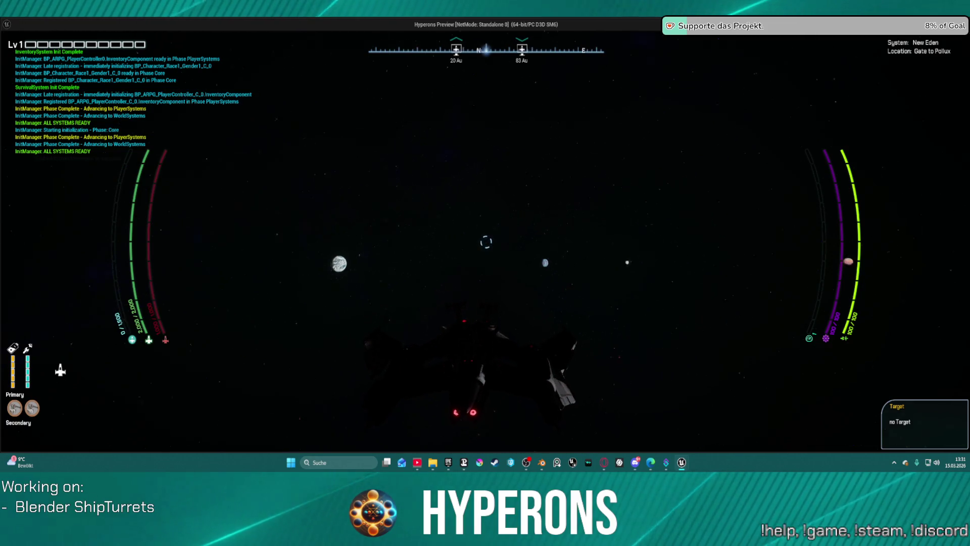
key(a)
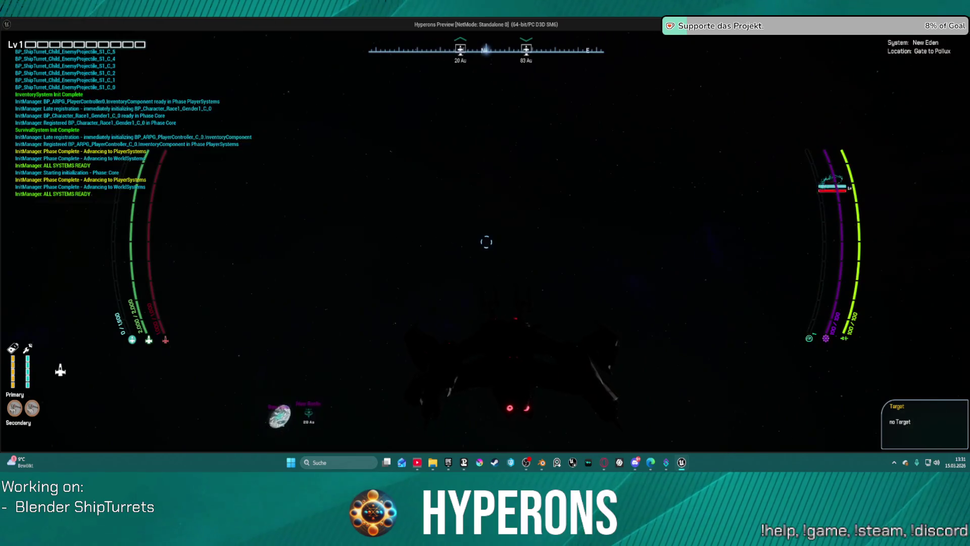
key(d)
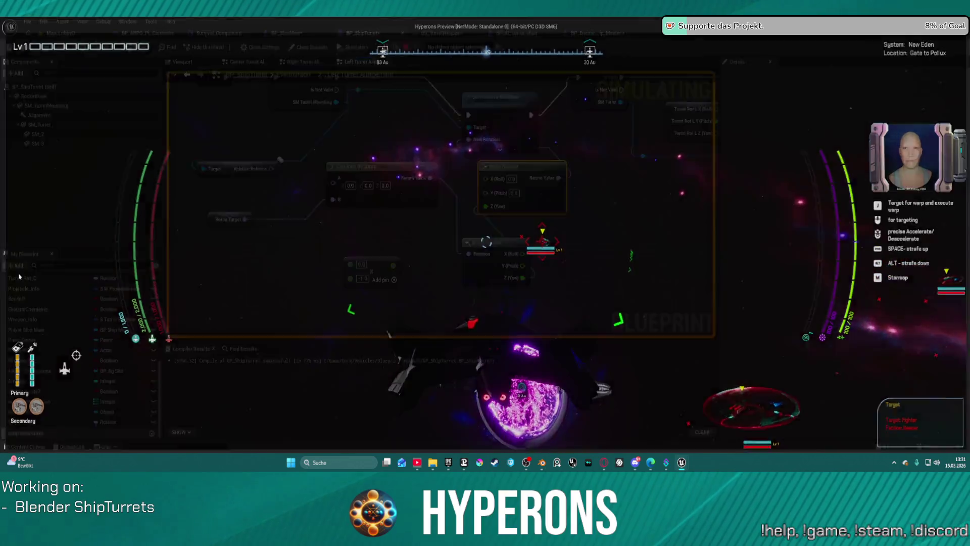
Step: Route Break Rotator's Z (Yaw) through a Subtract node with 90.0 into Make Rotator's yaw
key(alt+Tab)
drag(487, 242, 362, 218)
drag(399, 252, 453, 298)
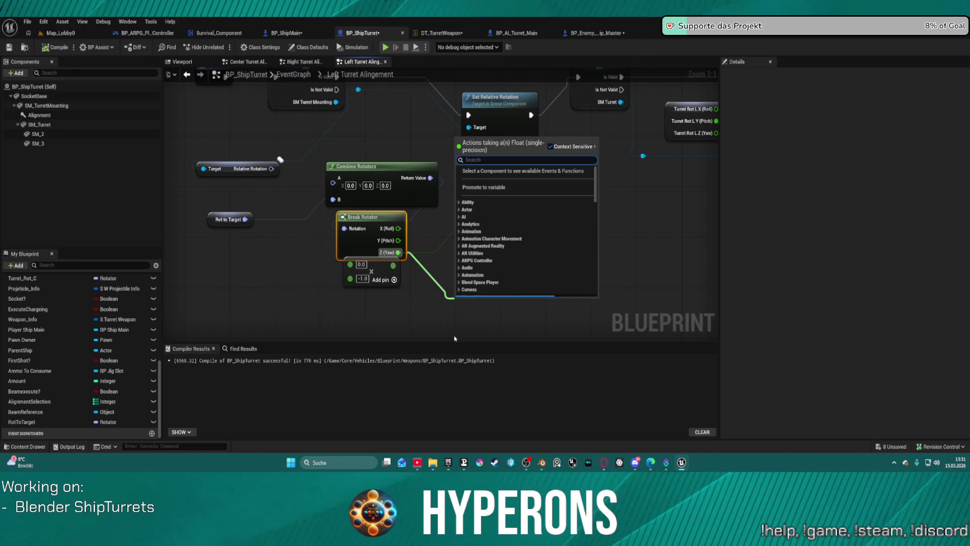
text(subtrac)
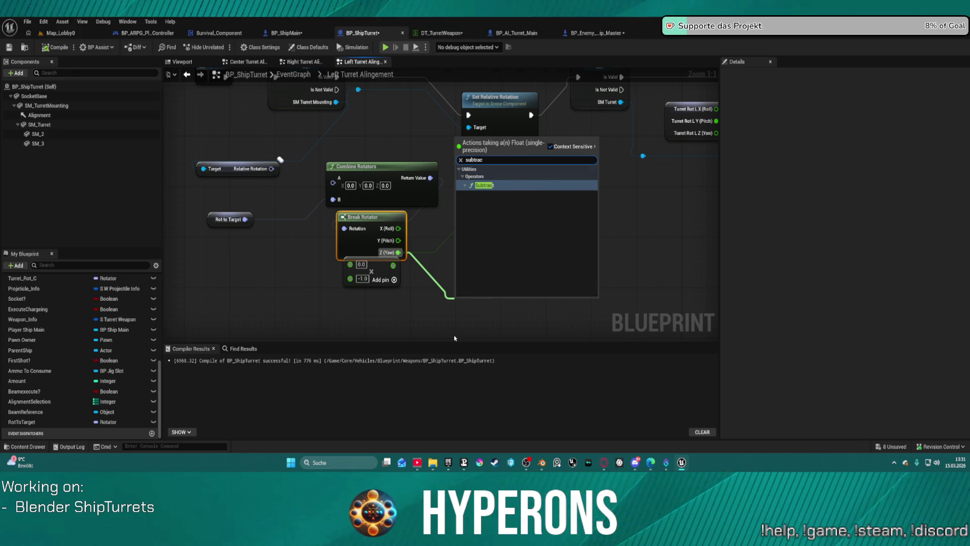
key(Return)
drag(498, 302, 486, 206)
key(Return)
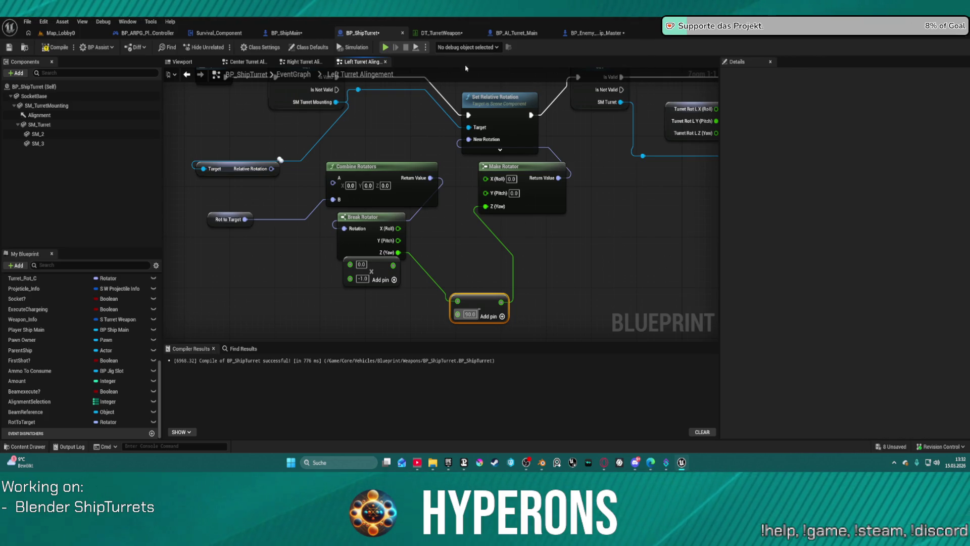
Step: Switch to BP_ShipMain and inspect the SM_ShipBody component and Class Defaults
click(283, 33)
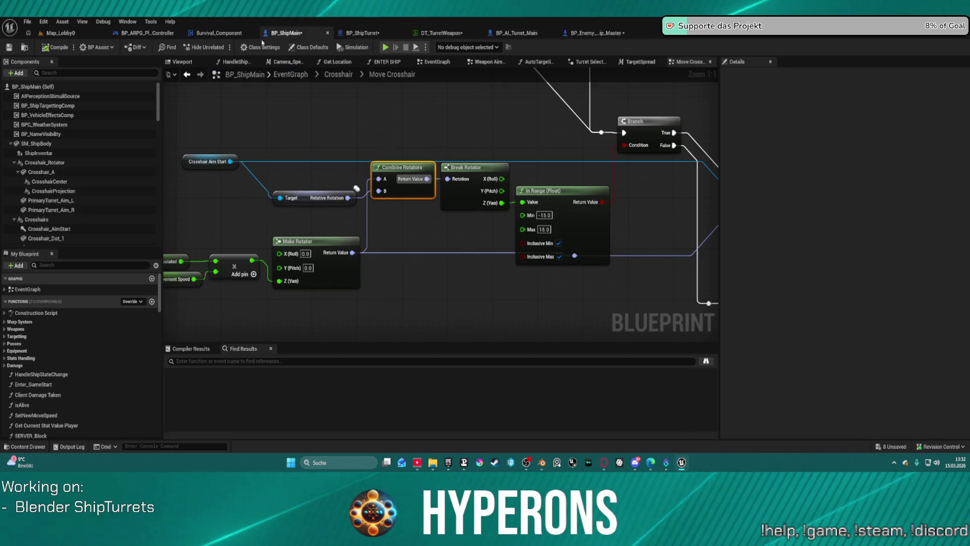
click(42, 145)
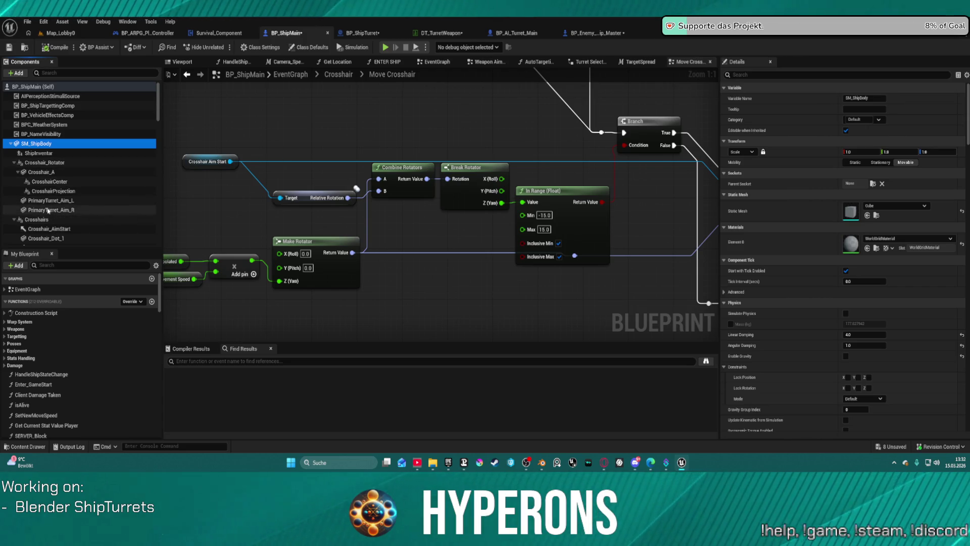
click(20, 87)
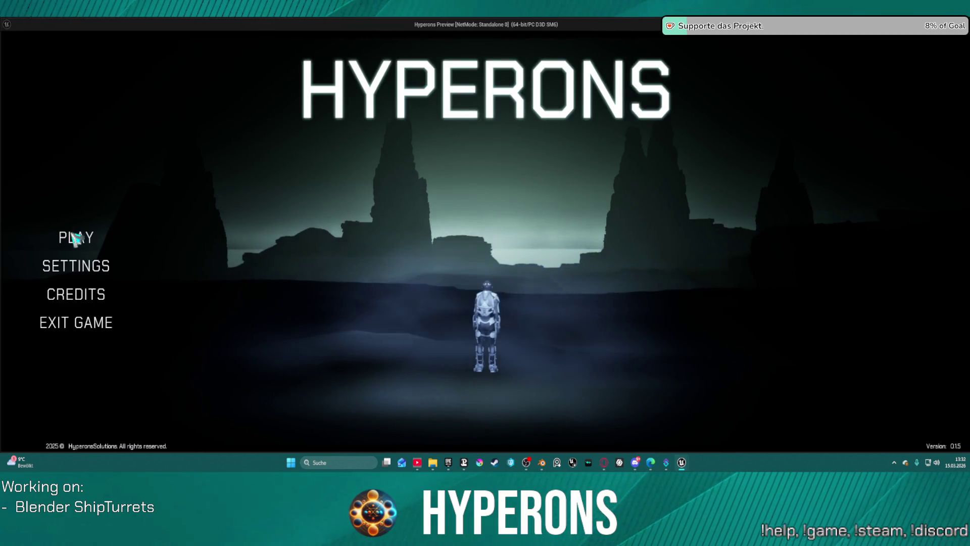
Step: Start the game as the character stationed in System New Eden
click(76, 238)
click(384, 247)
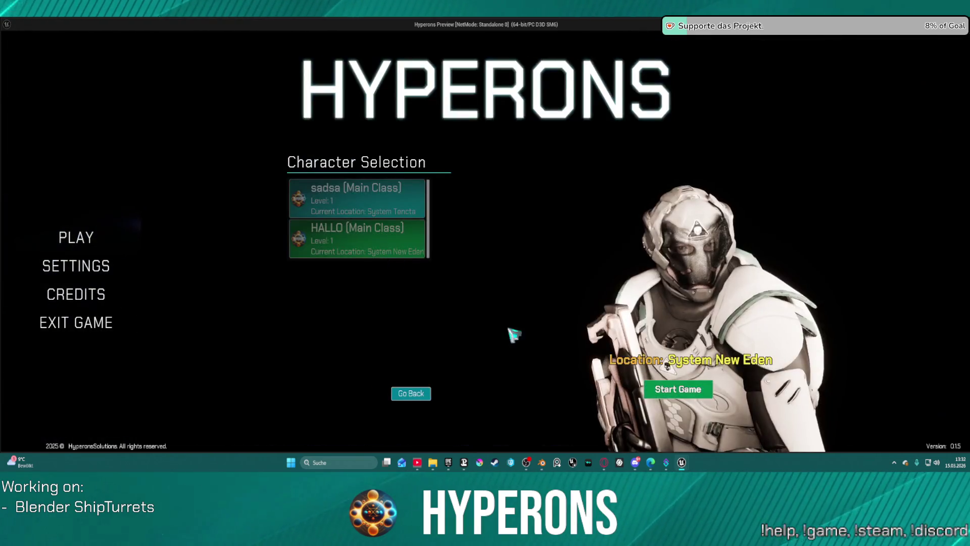
click(678, 390)
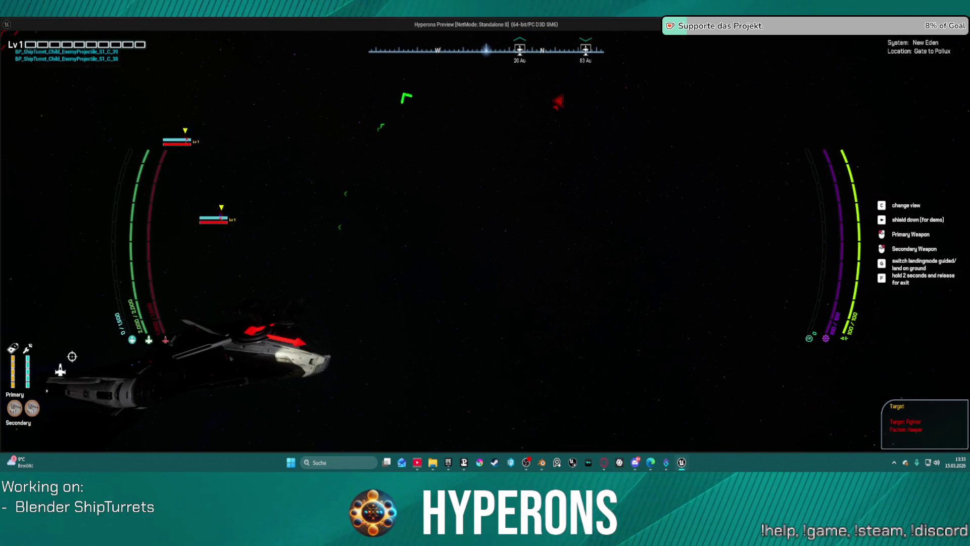
Step: Switch to the rear chase camera to watch the turrets engage the enemy fighter
key(c)
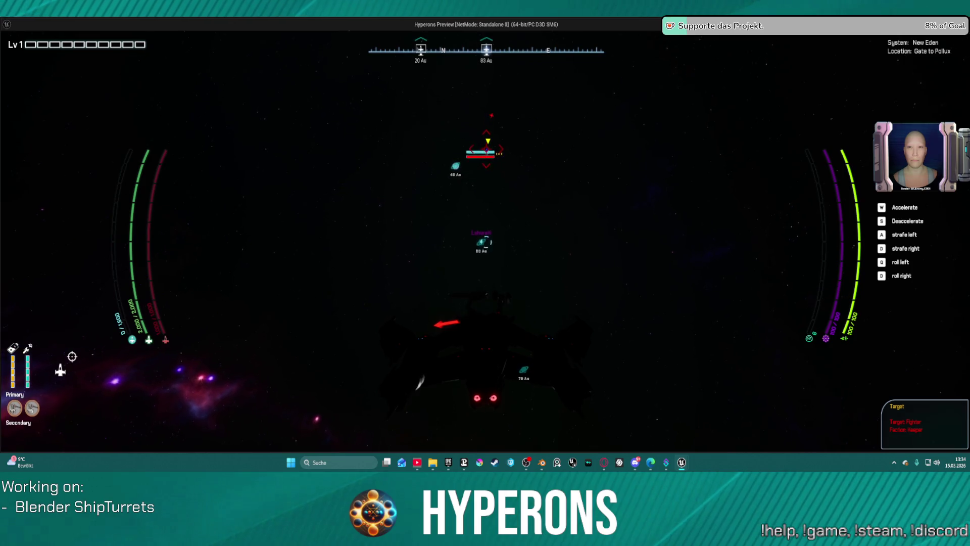
Step: Stop the playtest and inspect the Outputs node inside the Crosshair LOC ROT SCA collapsed graph
key(Escape)
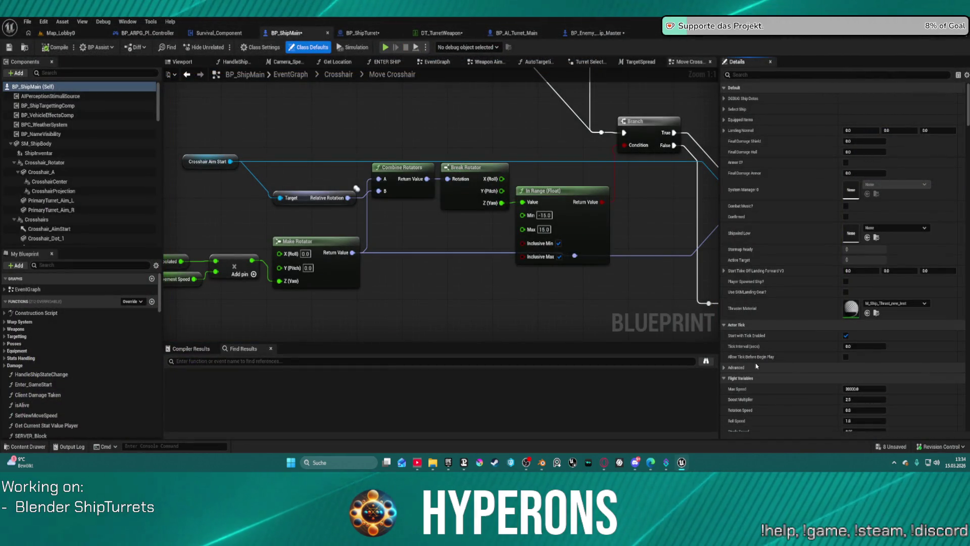
scroll(463, 183, down, 7)
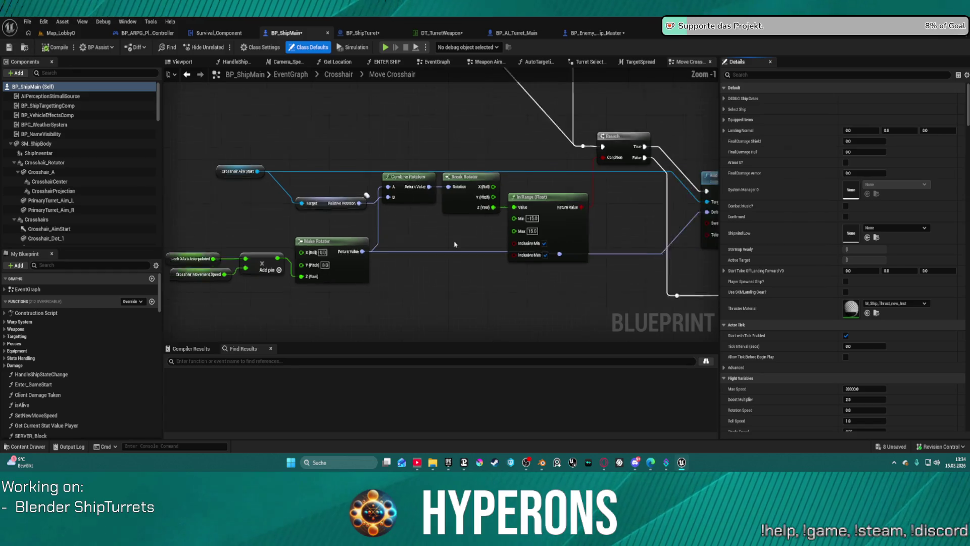
double_click(540, 152)
scroll(544, 183, up, 3)
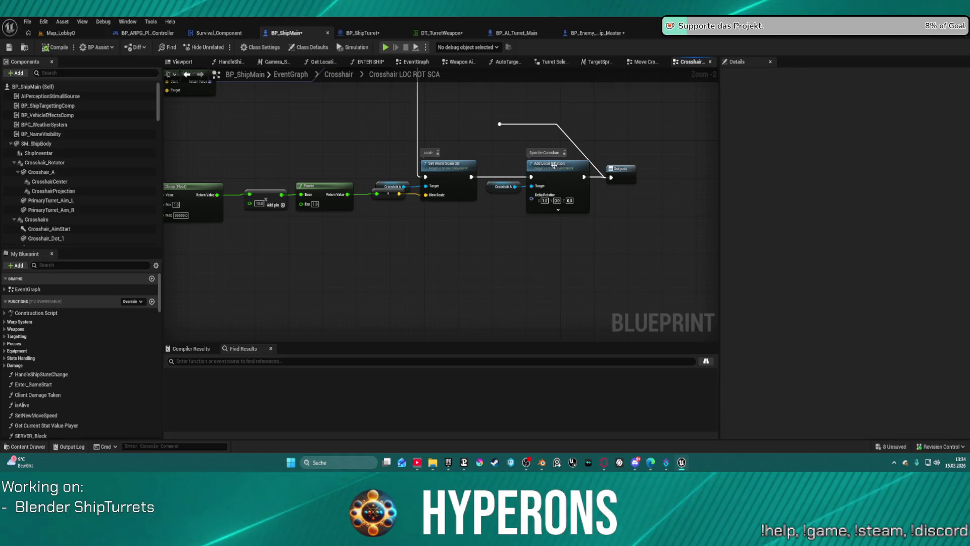
click(629, 177)
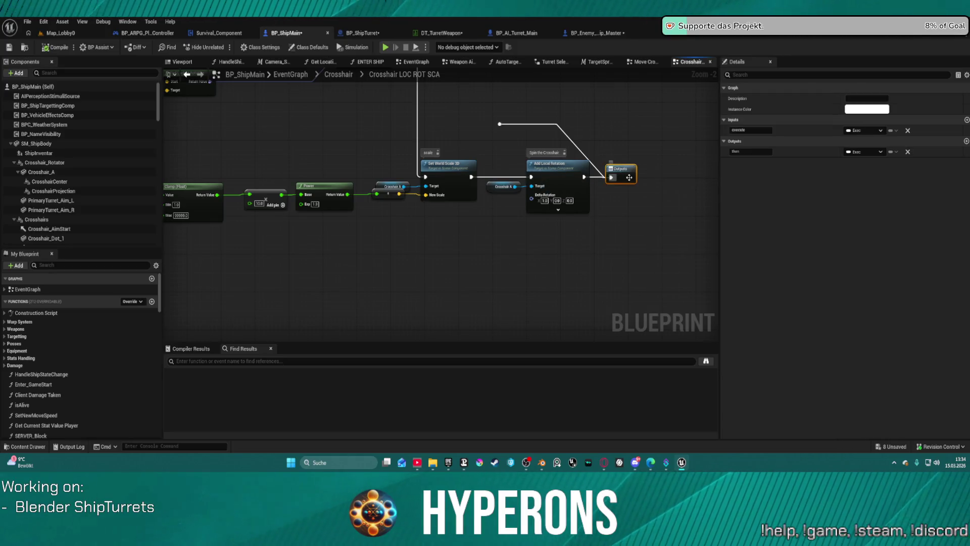
Step: Return to the parent Crosshair graph, open DOT2 LOC ROT SCA, and pan to its lower nodes
key(alt+Left)
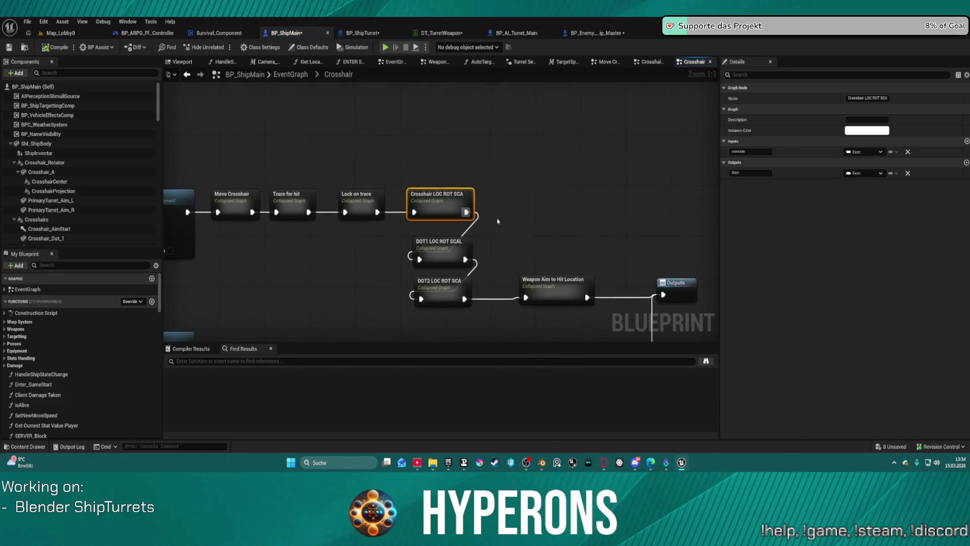
double_click(444, 287)
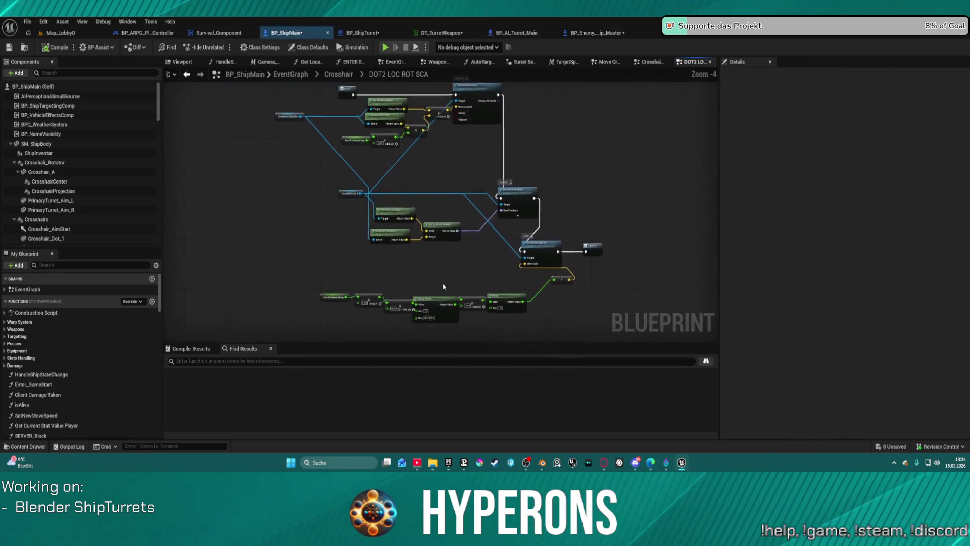
scroll(519, 241, up, 1)
scroll(519, 242, up, 1)
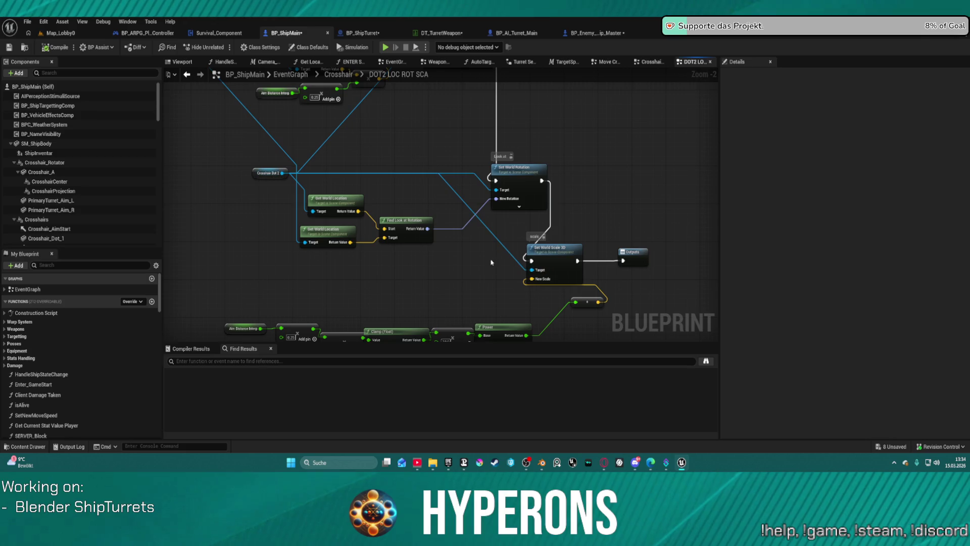
mouse_move(491, 263)
mouse_down()
mouse_move(488, 226)
mouse_move(483, 244)
mouse_up()
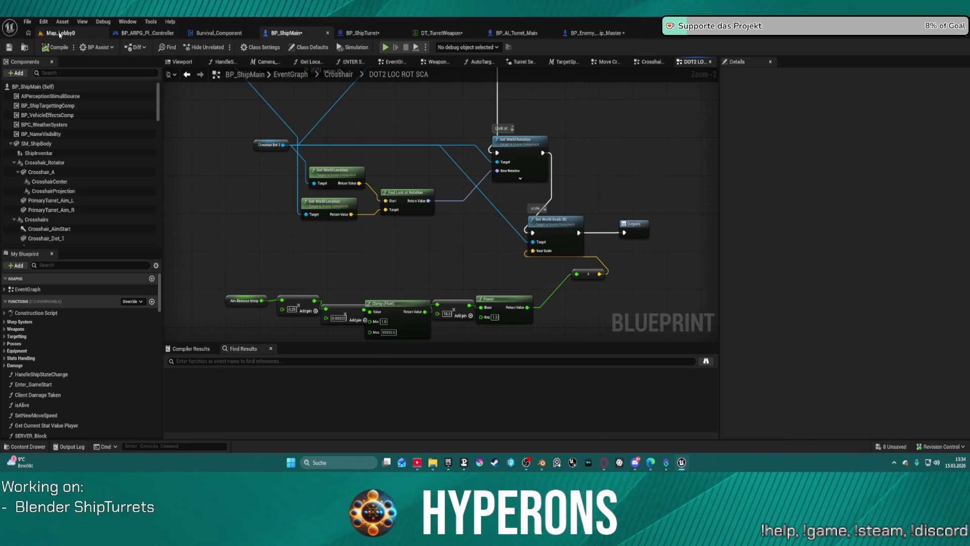
Step: Switch over to the Map_Lobby0 level editor
click(60, 34)
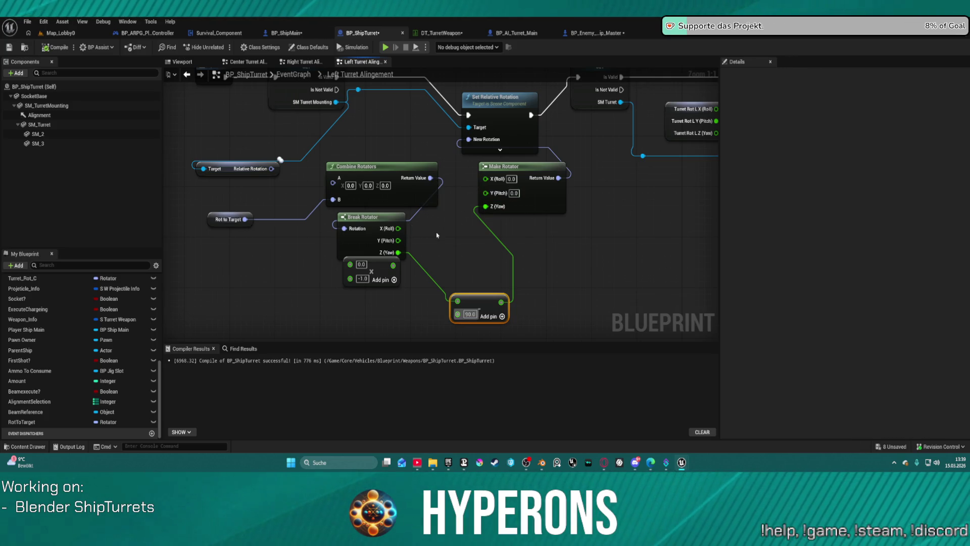
Step: Connect Rot to Target directly to Break Rotator, then rearrange Combine Rotators, 90.0 and -1.0 nodes
drag(437, 234, 456, 252)
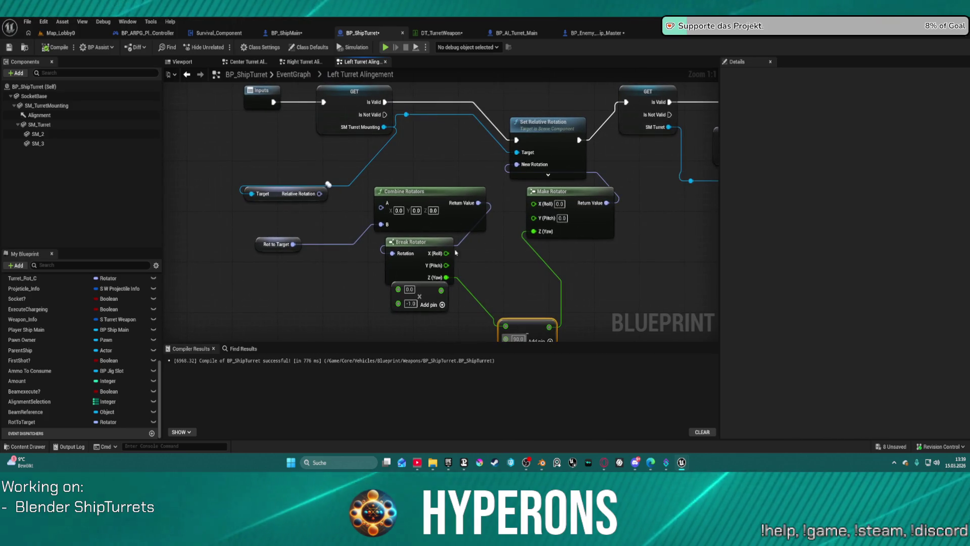
click(275, 244)
drag(293, 244, 405, 258)
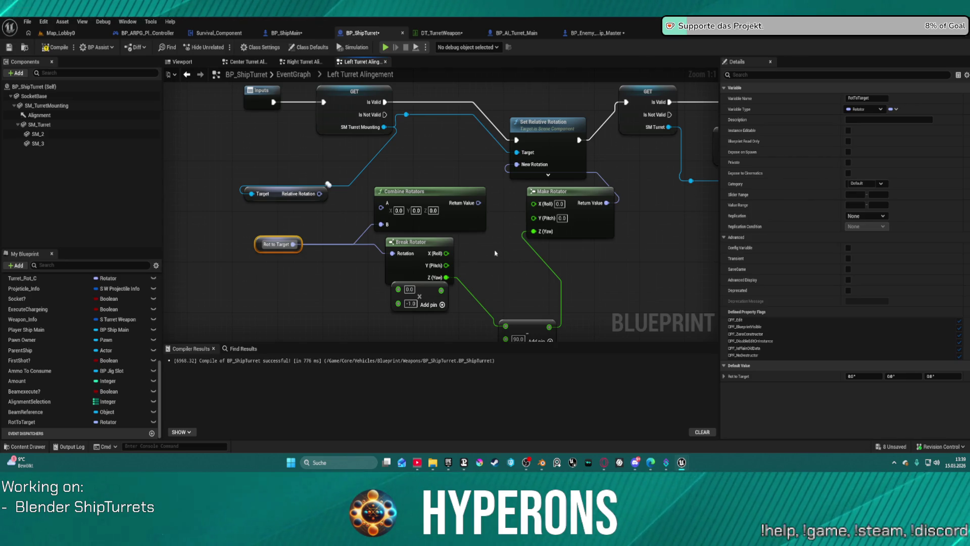
drag(471, 229, 266, 228)
drag(527, 324, 493, 280)
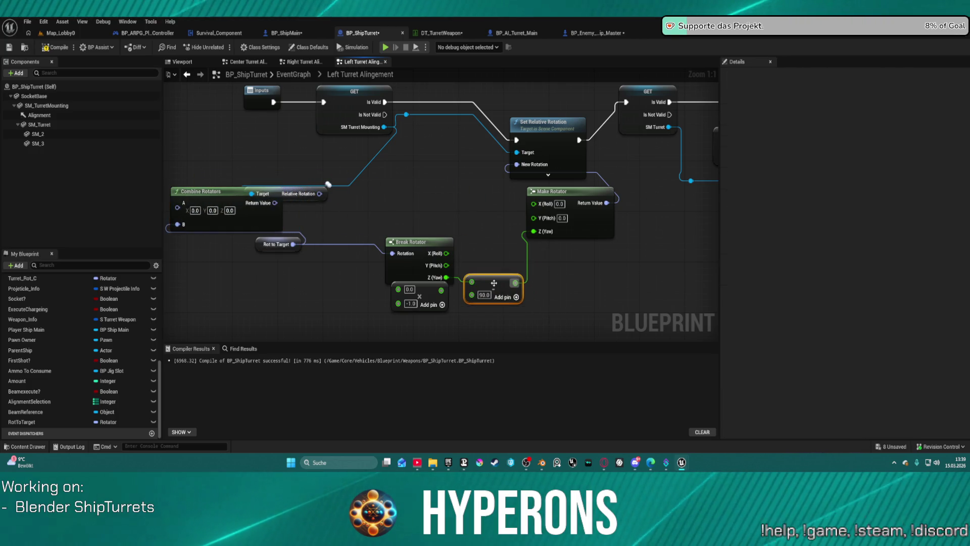
drag(409, 247, 353, 239)
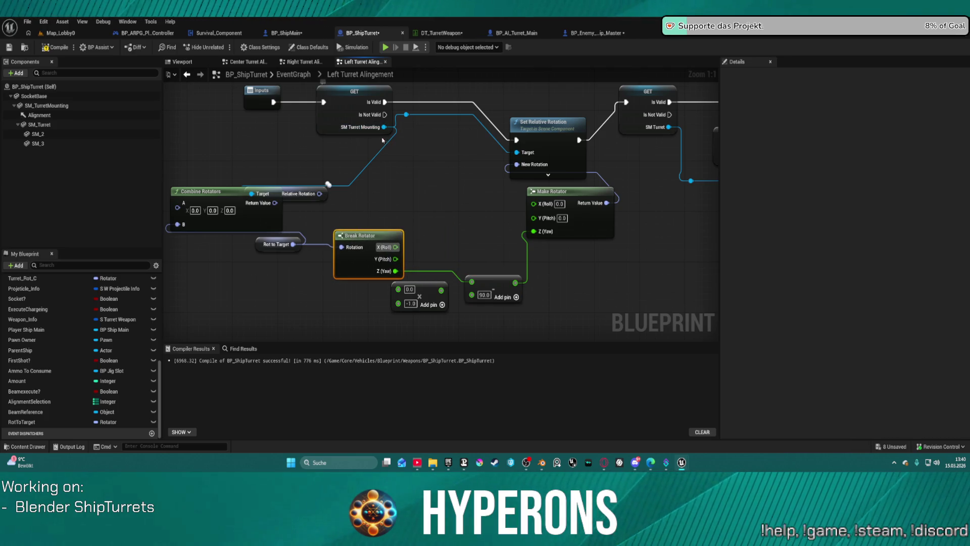
mouse_move(426, 289)
mouse_down()
mouse_move(443, 200)
mouse_move(422, 175)
mouse_up()
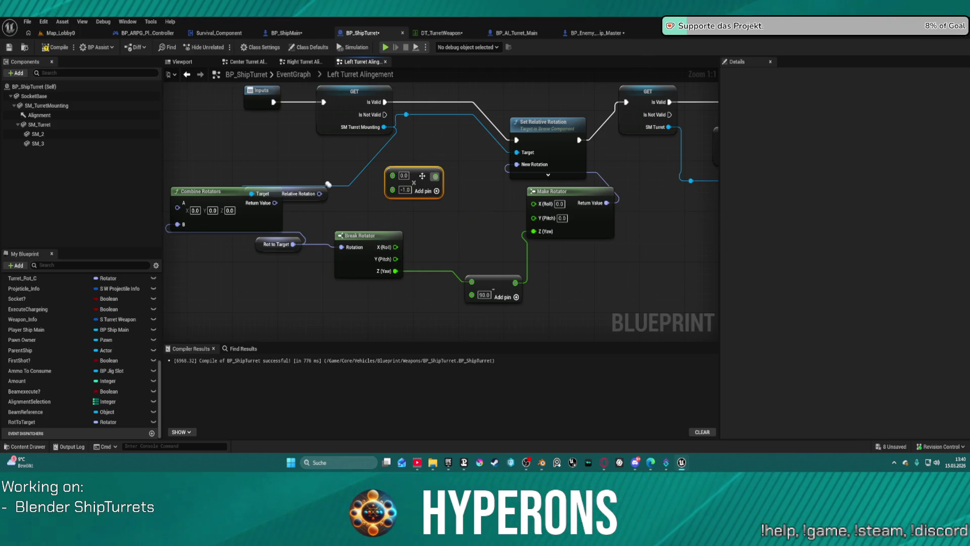
Step: Add a new Add node and wire Break Rotator's Z (Yaw) into it
right_click(451, 223)
text(add)
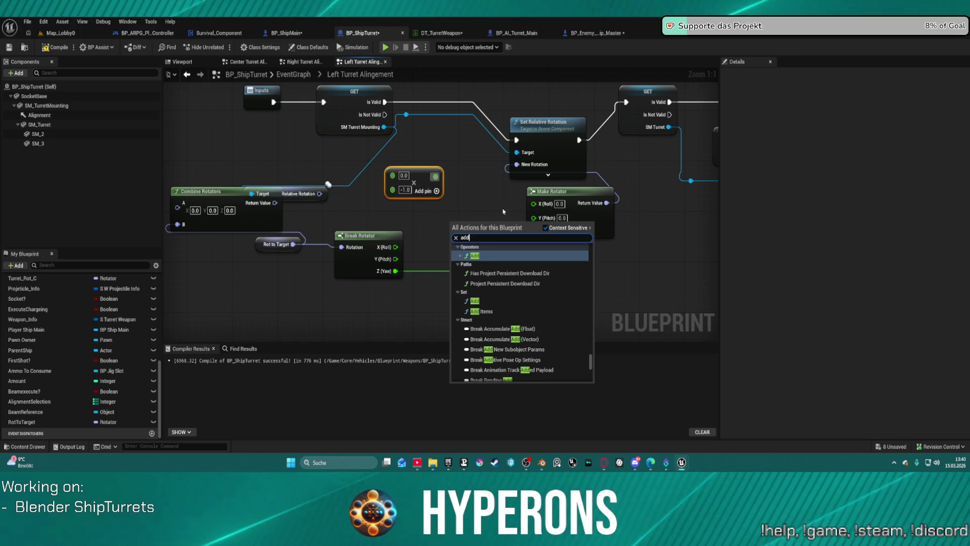
key(Return)
mouse_move(395, 271)
mouse_down()
mouse_move(455, 238)
mouse_move(534, 231)
mouse_up()
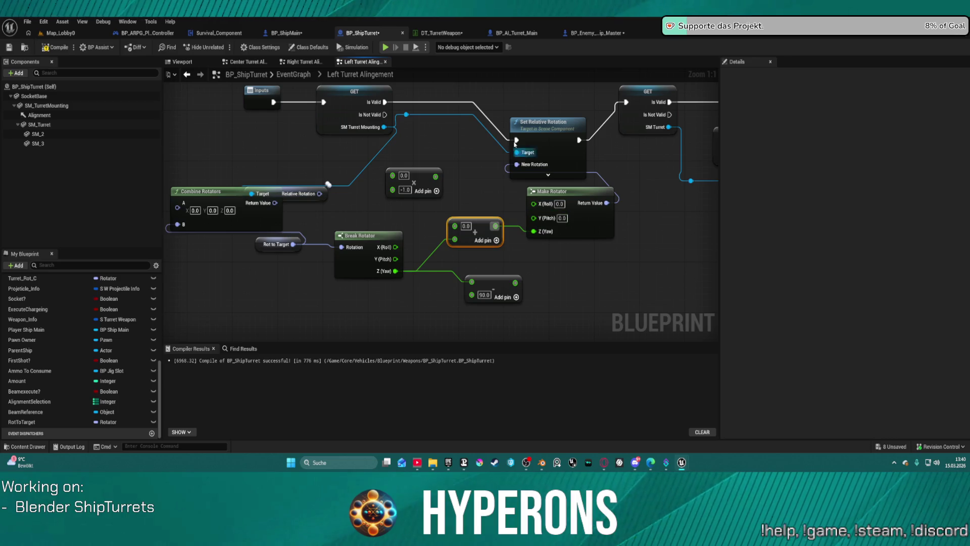
Step: Recompile the BP_ShipTurret blueprint with F7
key(F7)
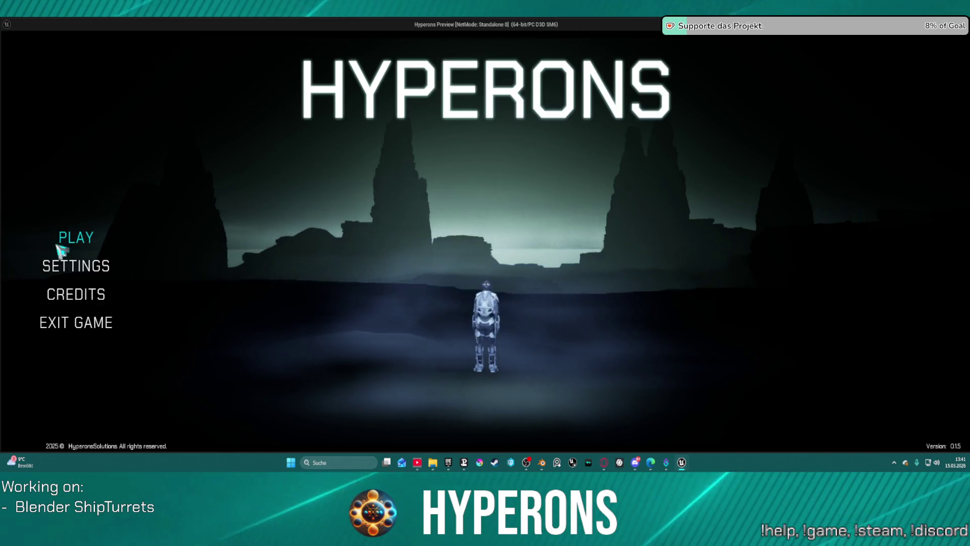
Step: Start the game with the System New Eden character, fly forward testing turrets, then exit the preview
click(69, 240)
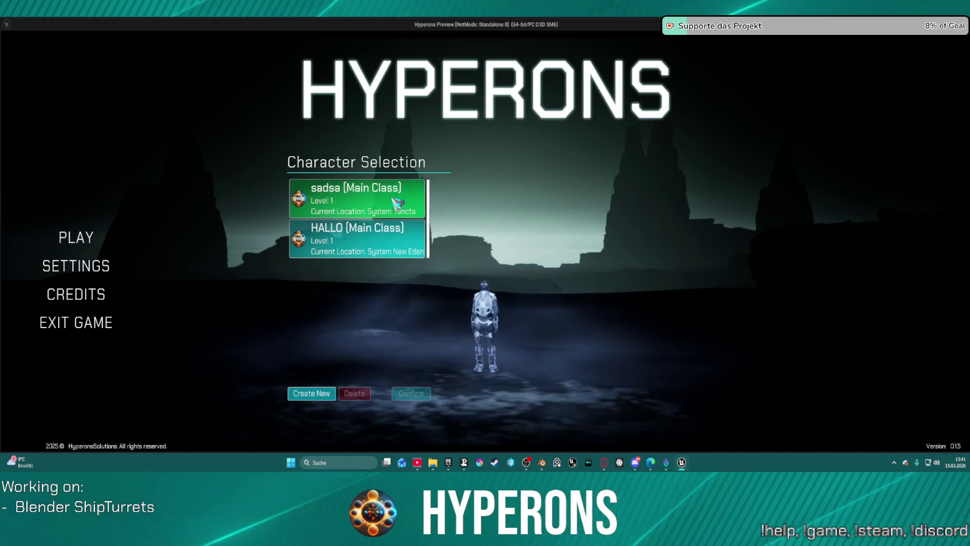
click(362, 253)
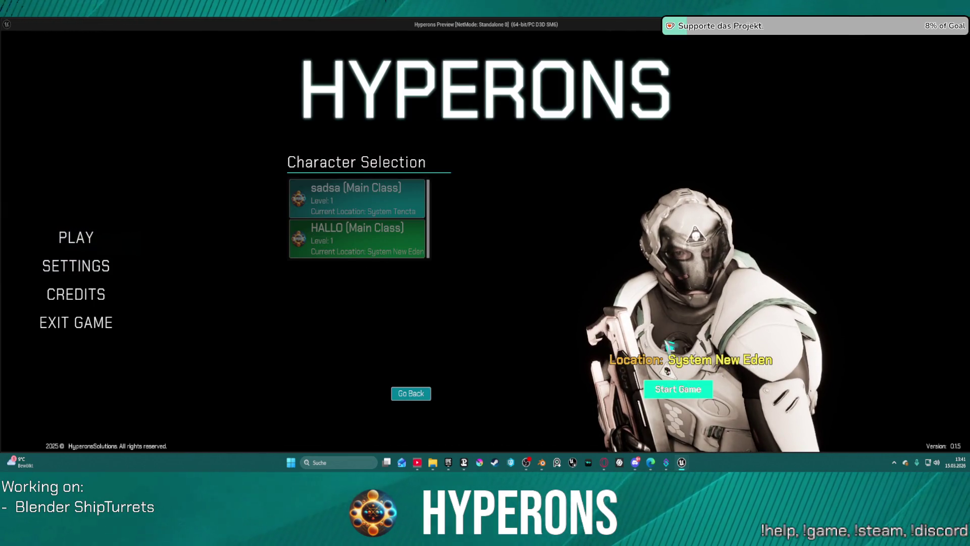
click(679, 389)
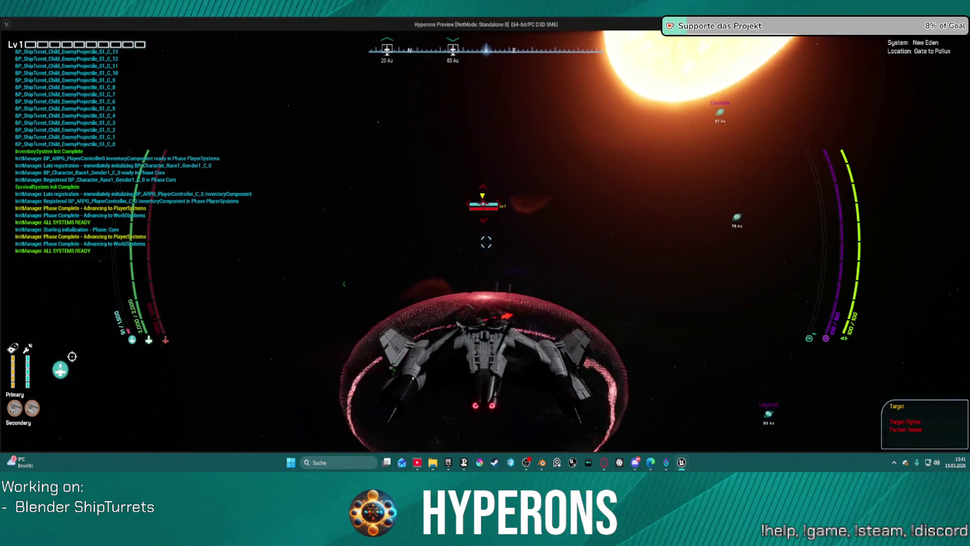
key(w)
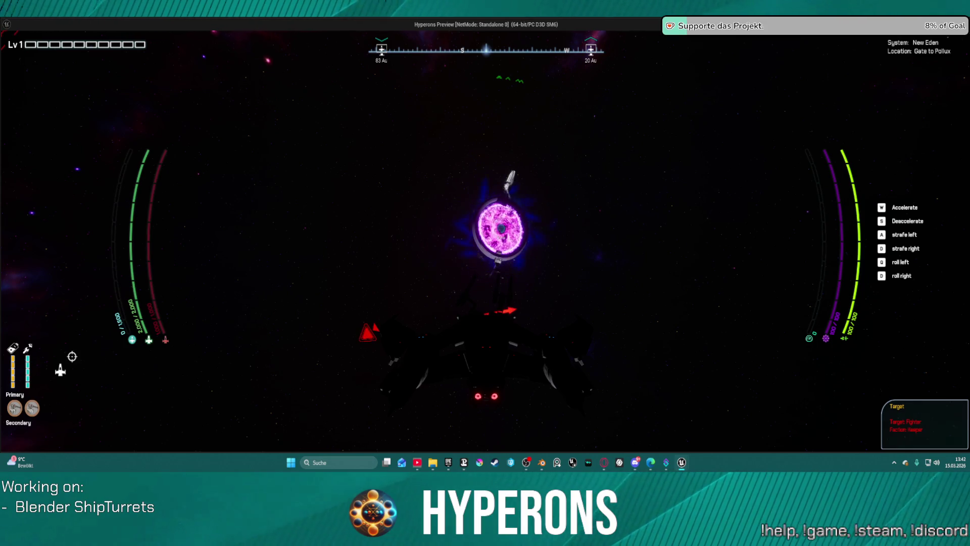
key(Escape)
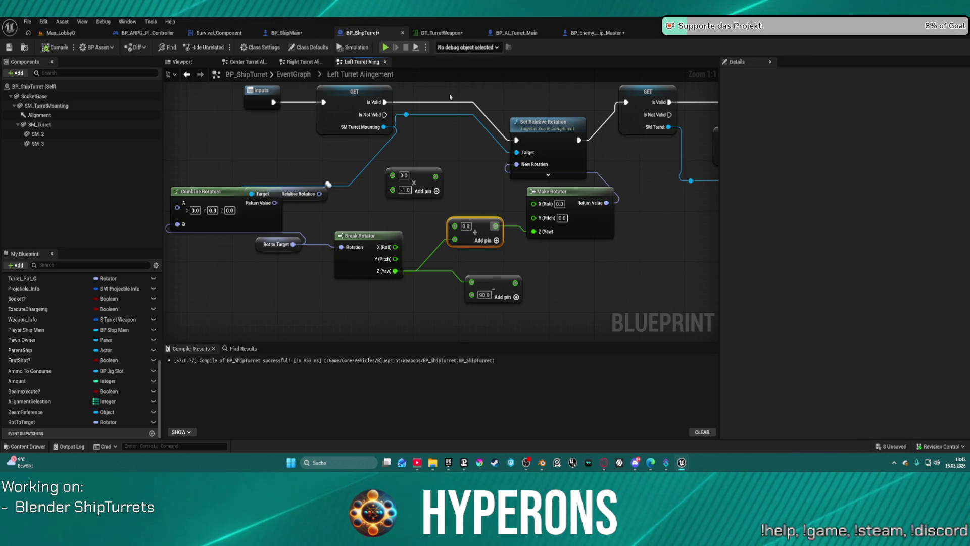
scroll(329, 184, down, 6)
scroll(417, 190, up, 2)
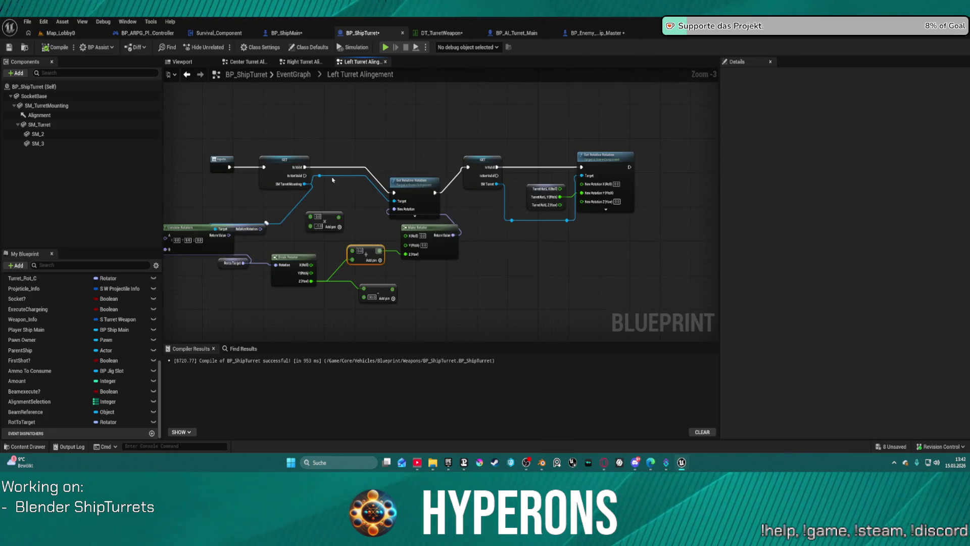
key(super+shift+s)
mouse_move(185, 110)
mouse_down()
mouse_move(267, 197)
mouse_move(680, 250)
mouse_move(670, 258)
mouse_up()
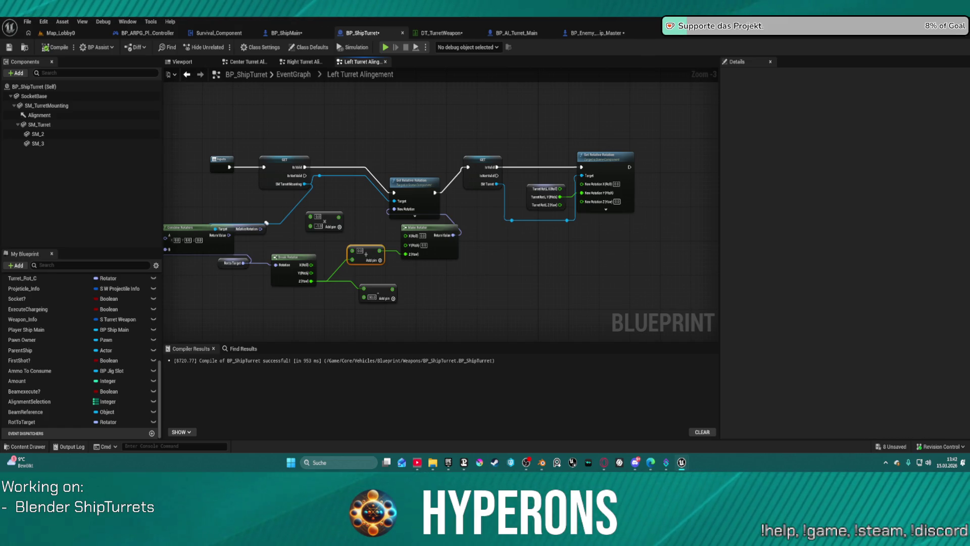
click(28, 447)
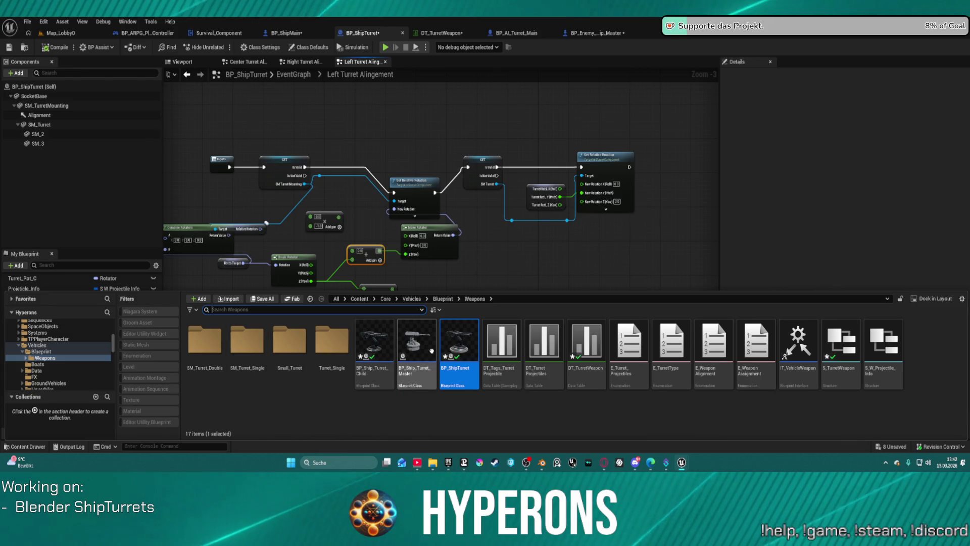
right_click(456, 347)
click(606, 265)
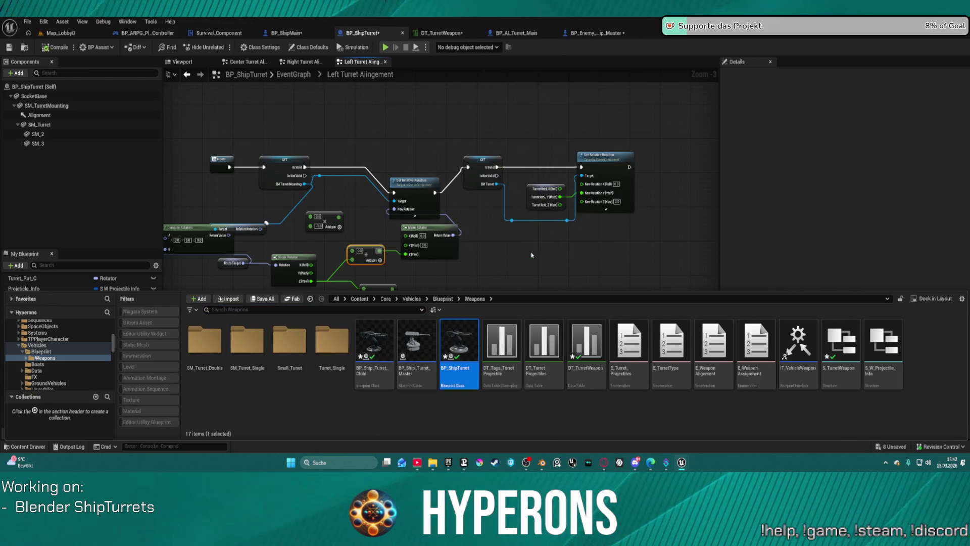
key(ctrl+space)
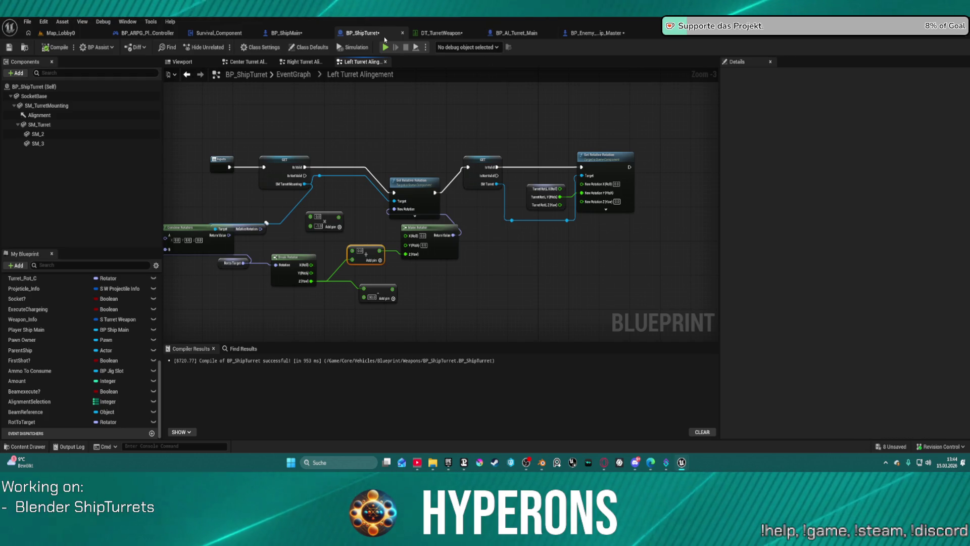
Step: Close the BP_ShipTurret blueprint and return to the Map_Lobby0 level view
click(402, 33)
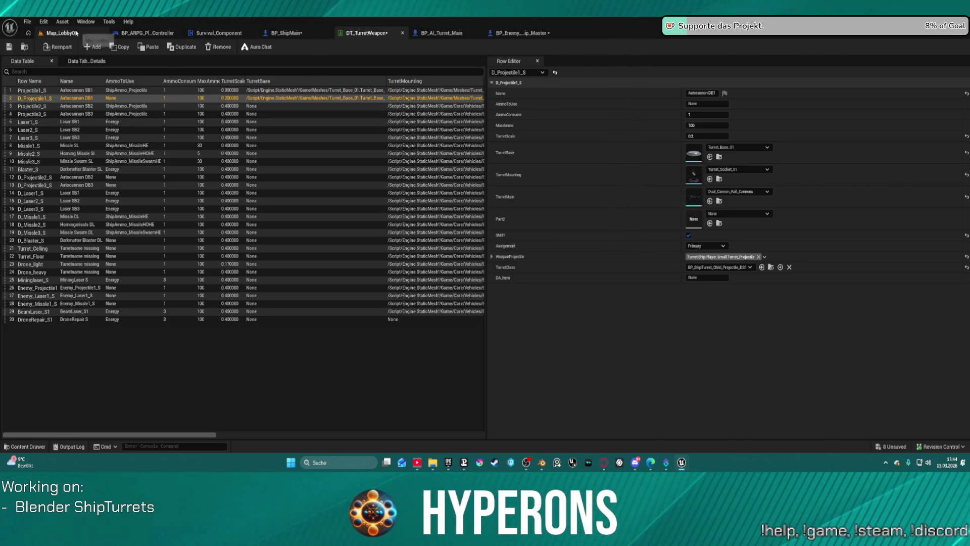
click(75, 32)
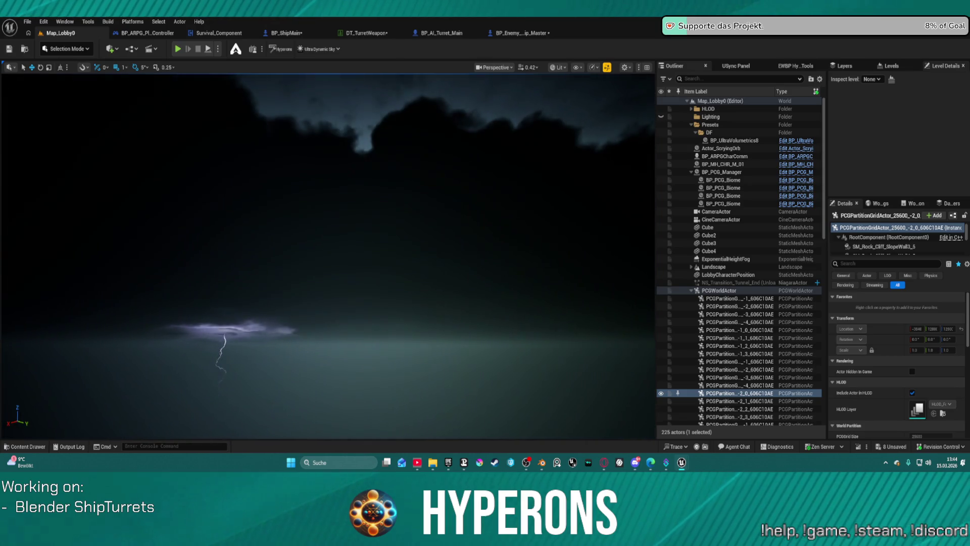
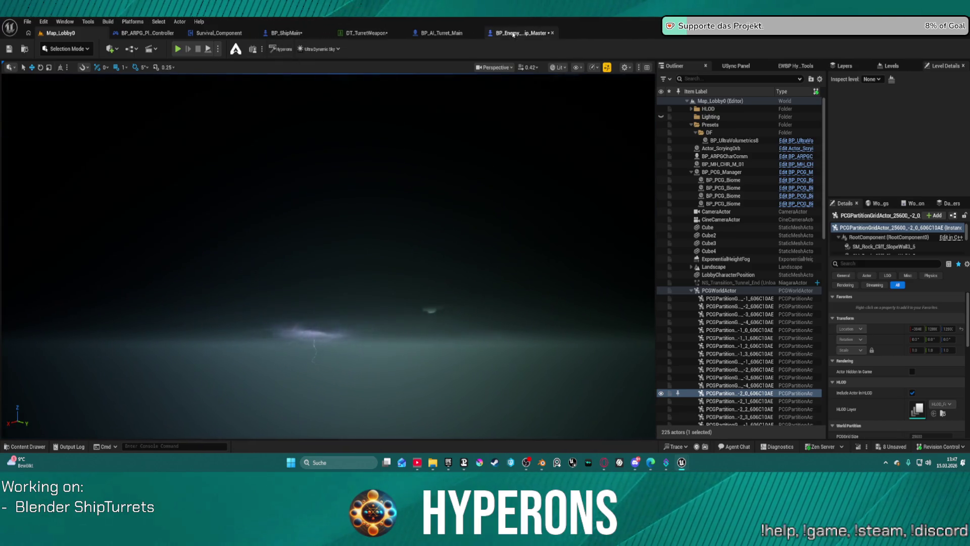
Step: Open BP_ShipTurret from the Weapons folder in the Content Drawer
click(18, 447)
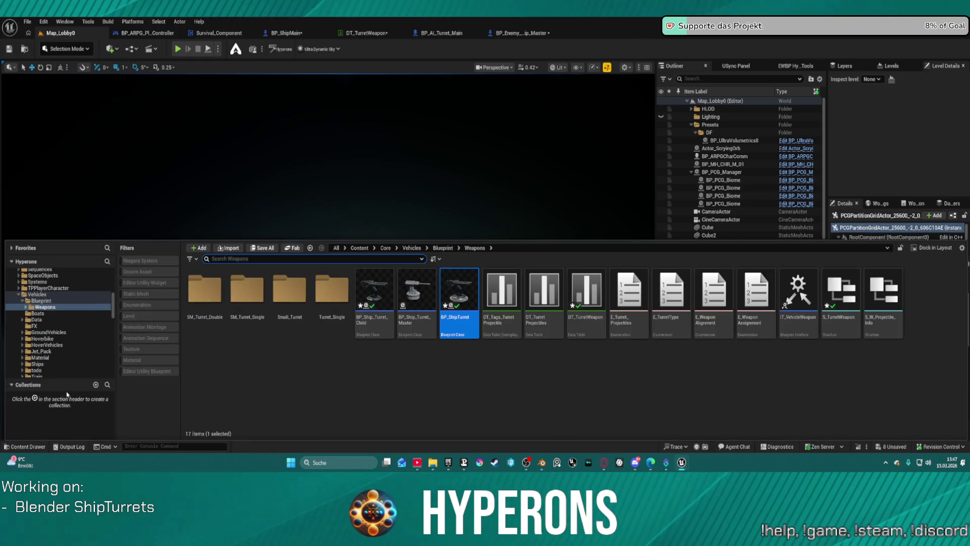
double_click(456, 285)
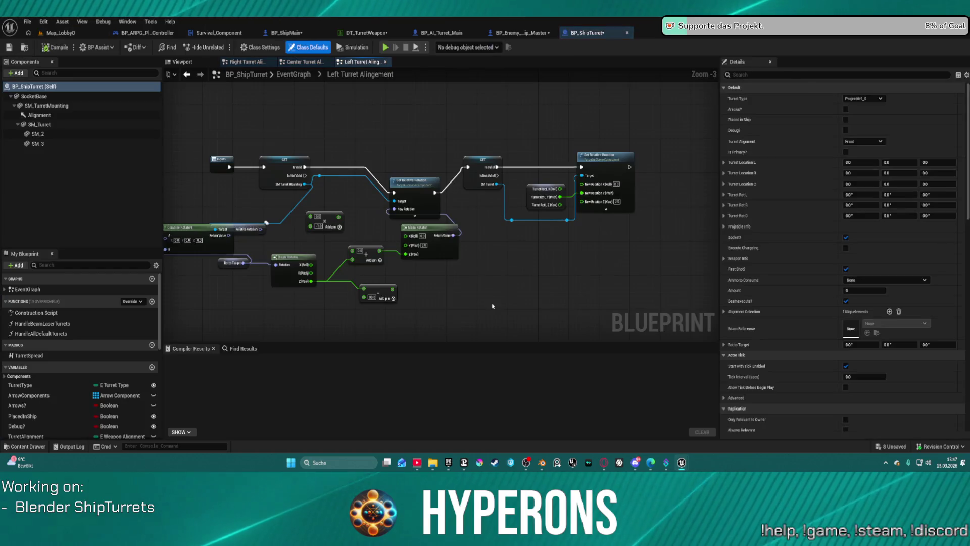
scroll(493, 306, down, 1)
scroll(505, 258, up, 1)
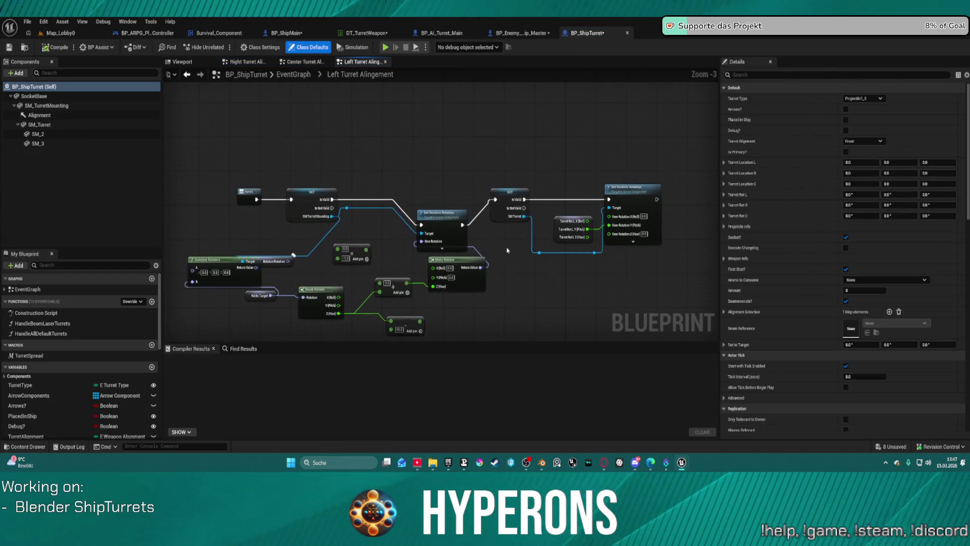
Step: Select the SM_TurretMounting component, cancelling the accidental rename to keep its name
click(300, 197)
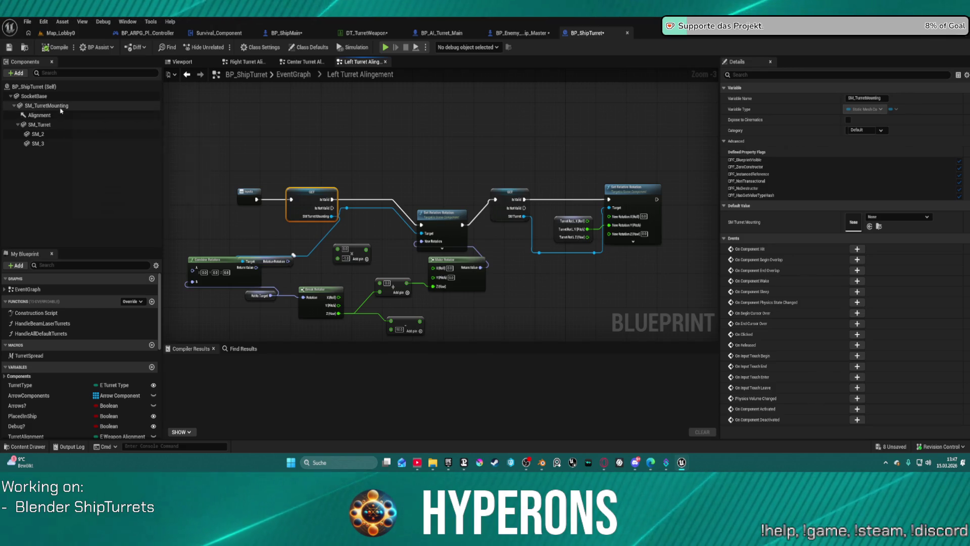
click(134, 107)
click(74, 107)
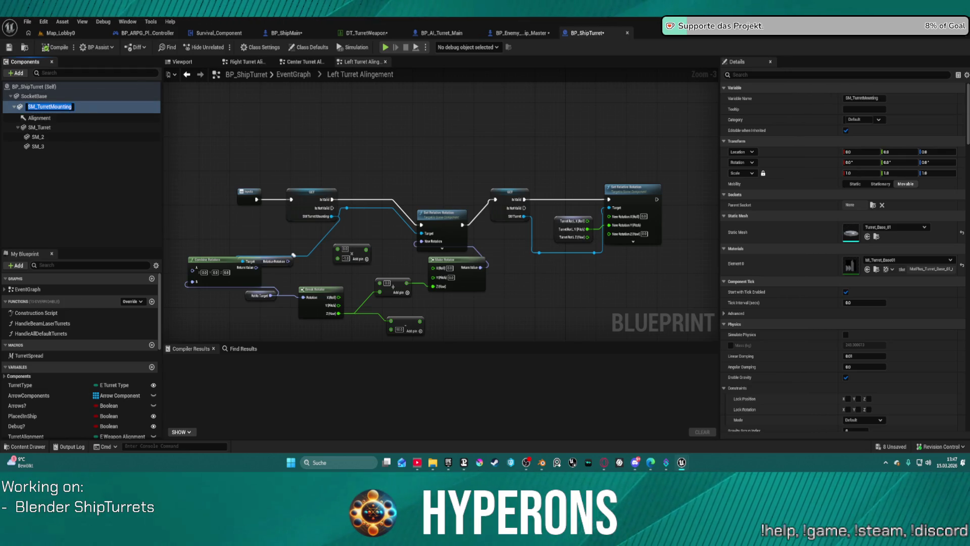
key(Escape)
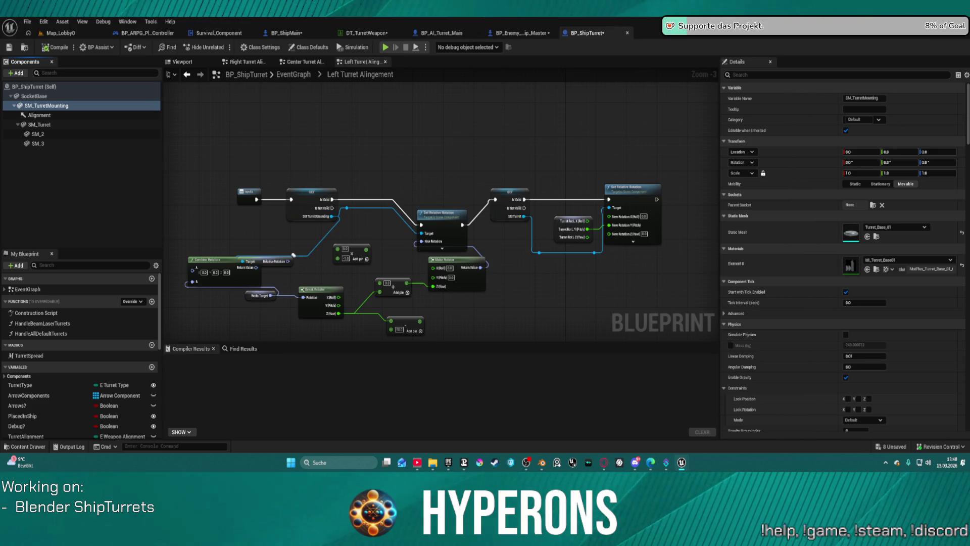
click(42, 127)
right_click(43, 127)
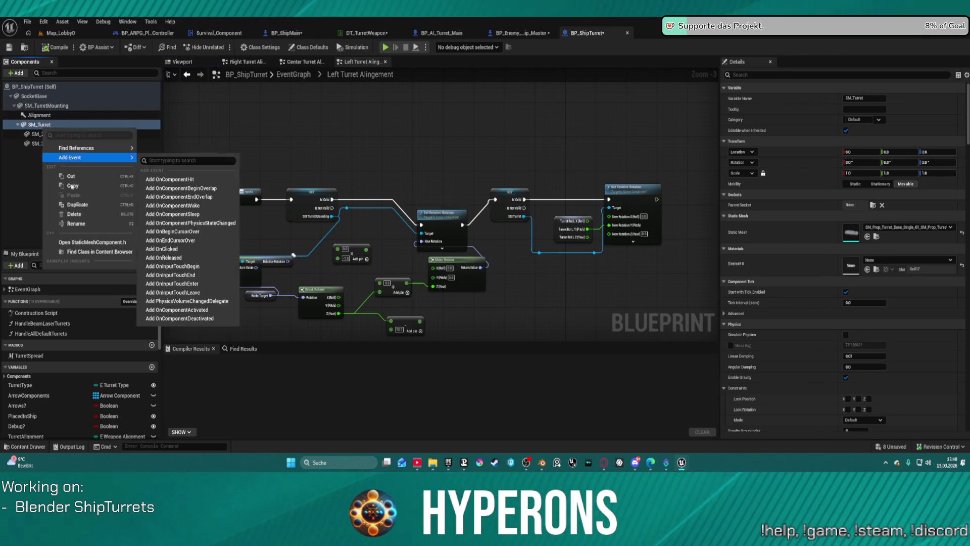
click(76, 223)
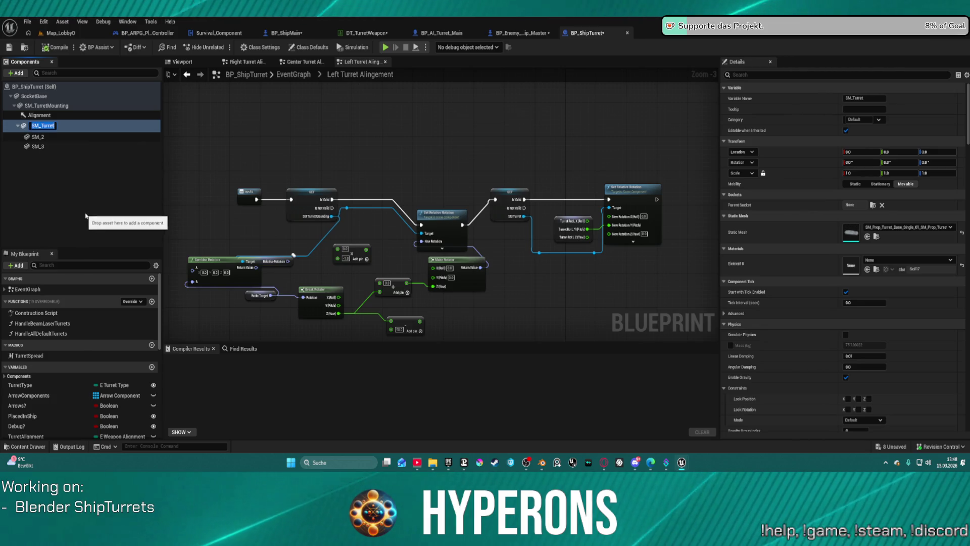
key(Return)
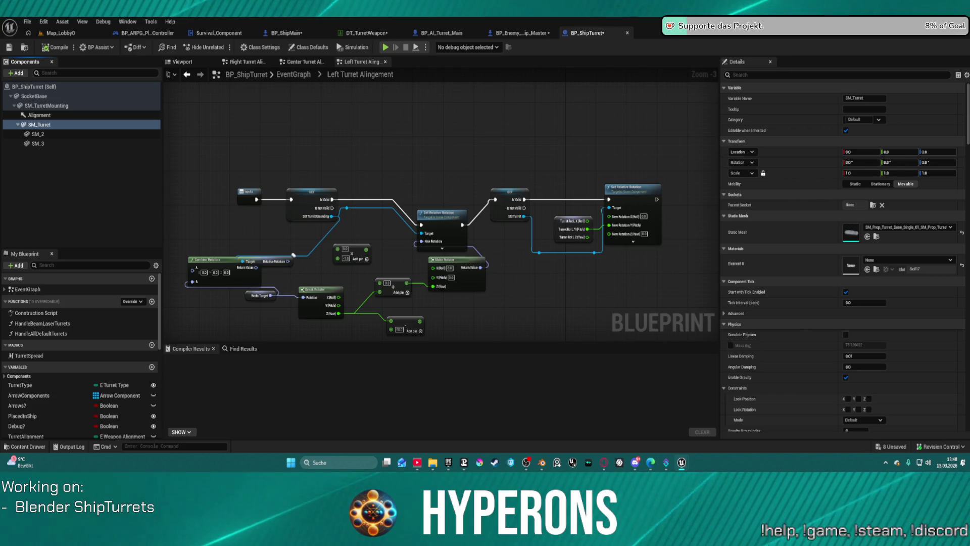
double_click(369, 80)
click(459, 72)
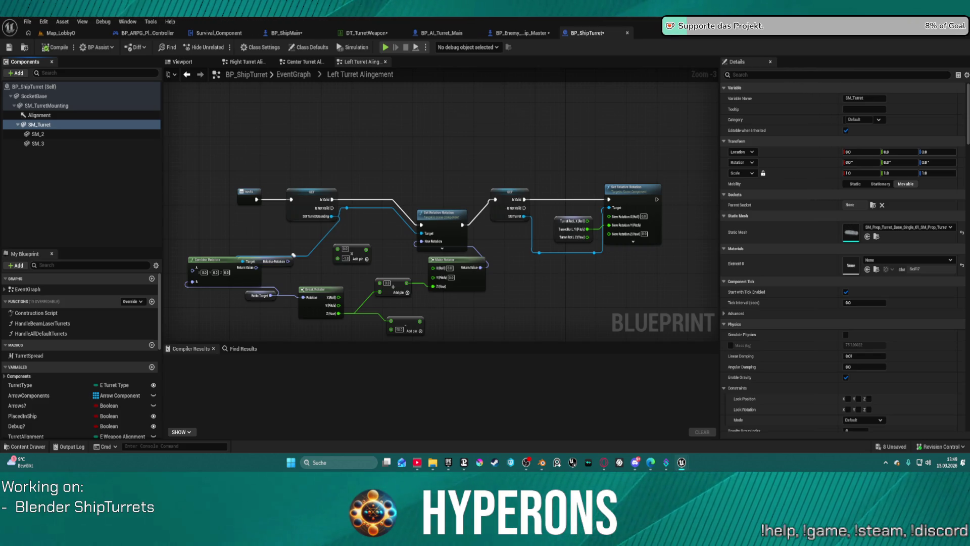
Step: On the EventGraph, drag the Hier optimieren note off the Turret Alignment nodes
click(294, 74)
scroll(354, 132, up, 9)
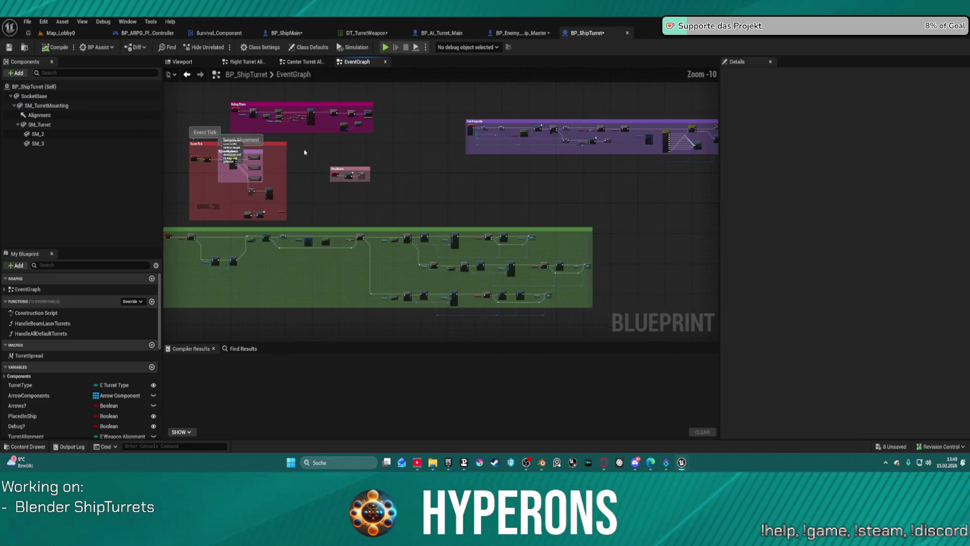
scroll(445, 127, up, 1)
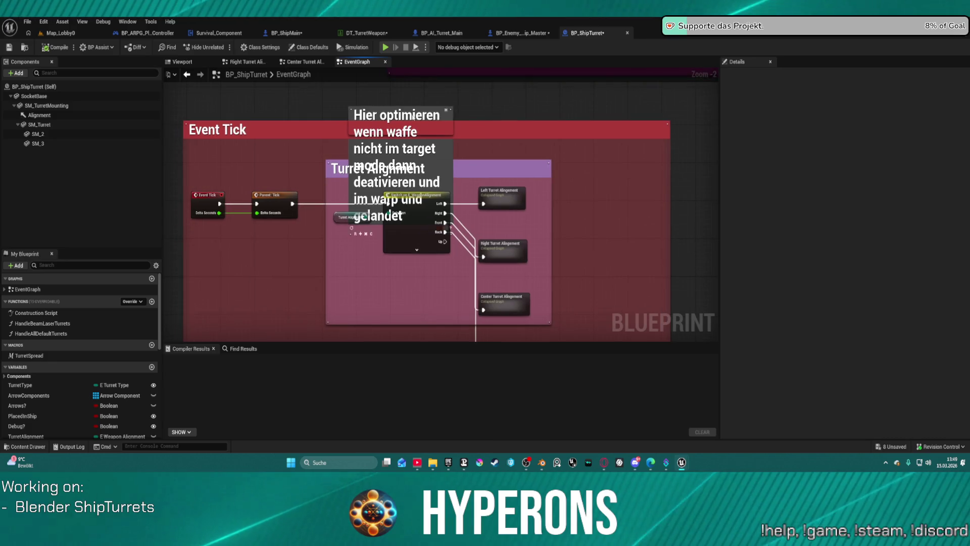
mouse_move(400, 126)
mouse_down()
mouse_move(340, 146)
mouse_move(301, 238)
mouse_move(284, 244)
mouse_up()
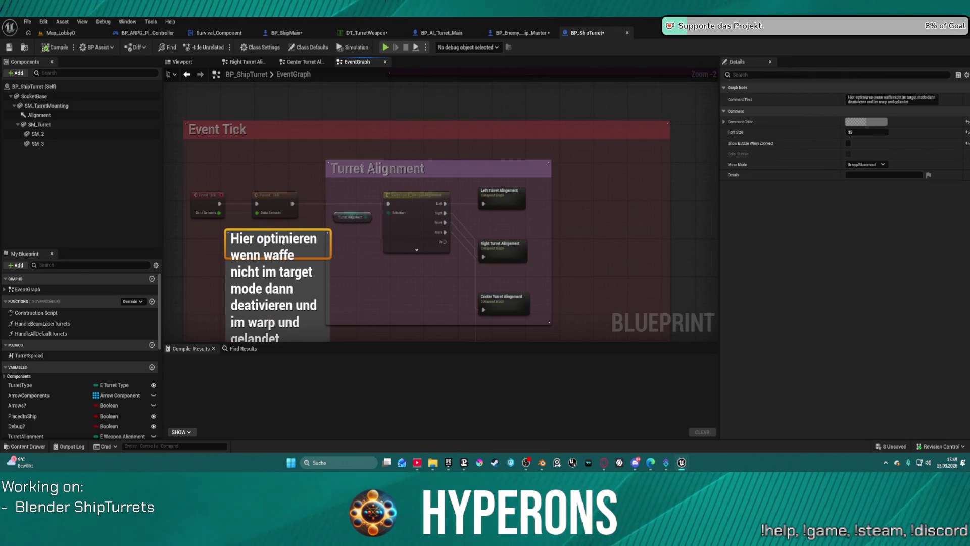
click(517, 181)
Step: Pan around the graph and bring the Event Tick group back into view
drag(453, 175, 368, 176)
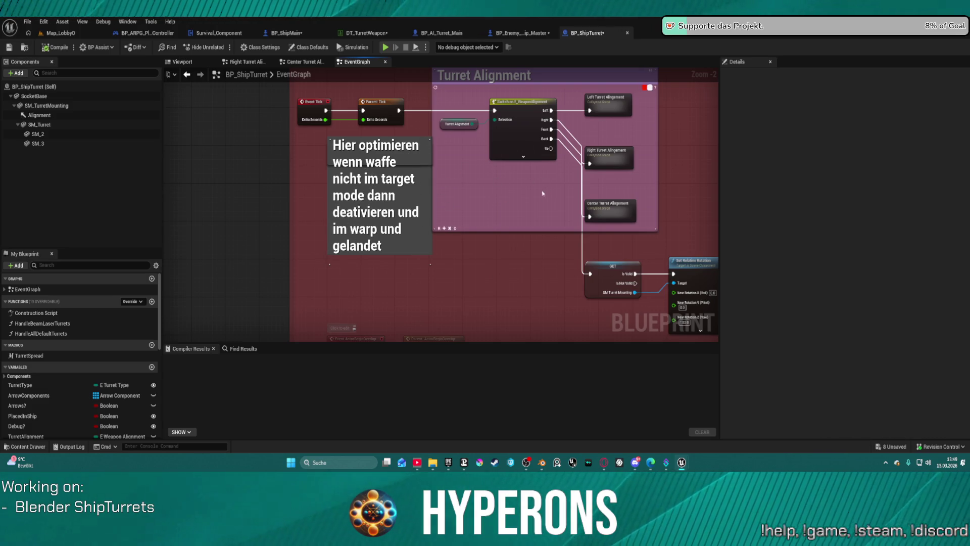
drag(411, 162, 328, 170)
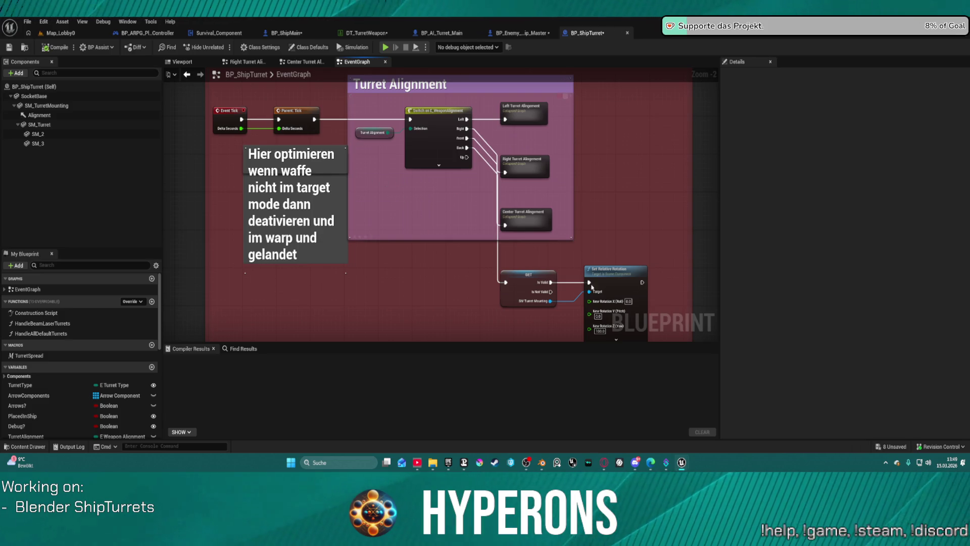
mouse_move(637, 201)
mouse_down()
mouse_move(459, 128)
mouse_move(505, 167)
mouse_move(445, 181)
mouse_move(455, 151)
mouse_move(448, 93)
mouse_move(464, 128)
mouse_move(499, 158)
mouse_move(519, 278)
mouse_up()
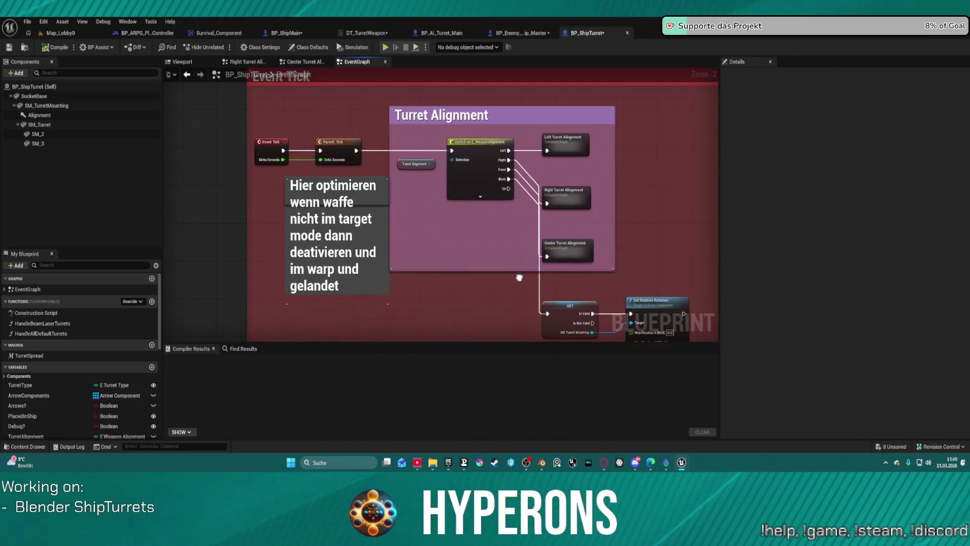
scroll(59, 401, down, 5)
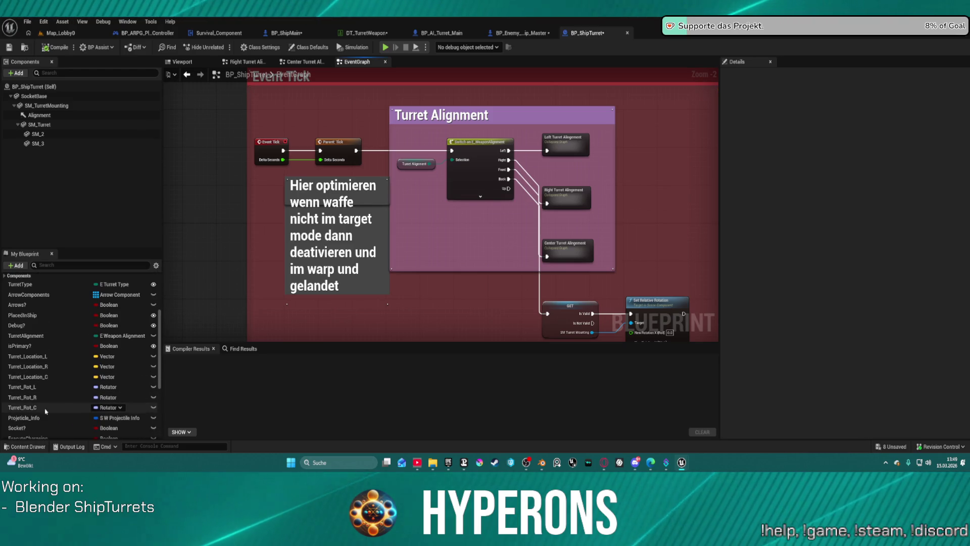
scroll(59, 402, down, 3)
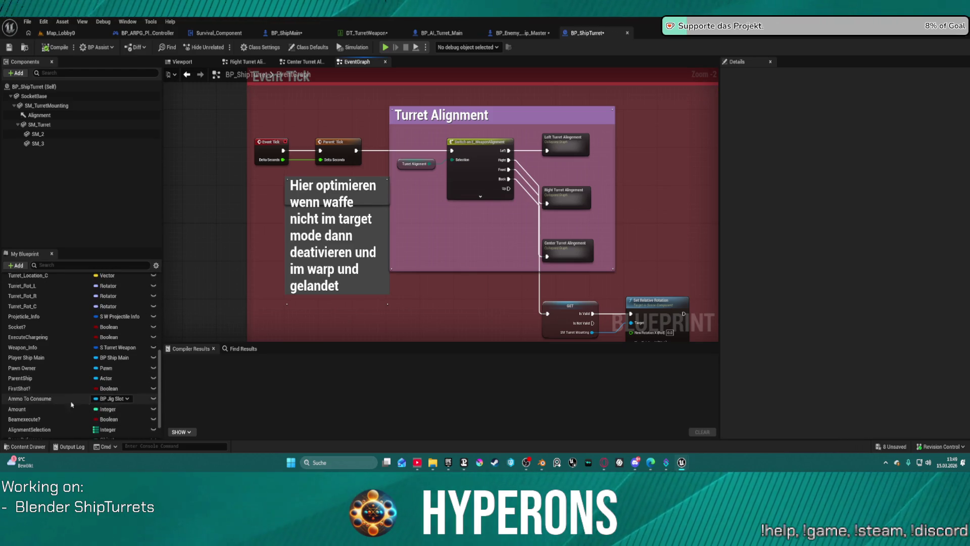
scroll(74, 403, down, 1)
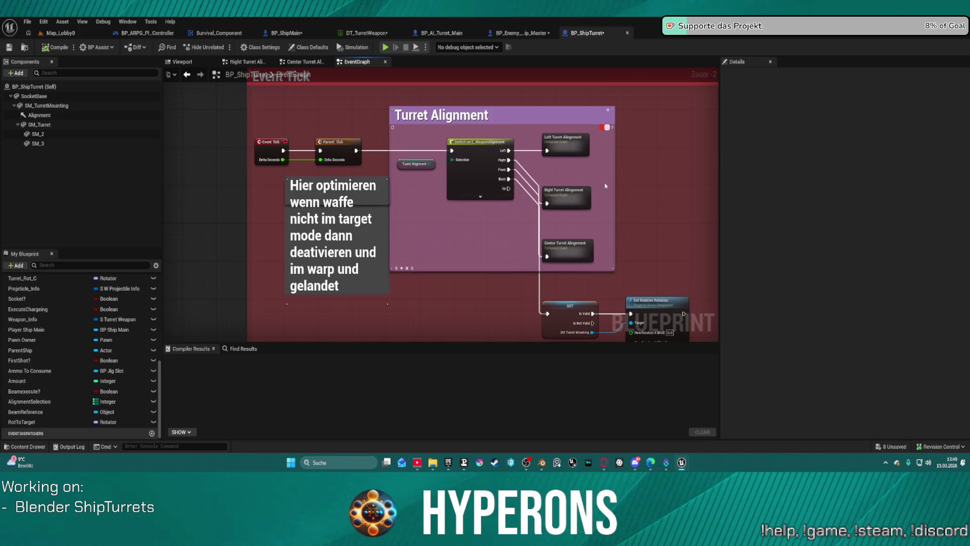
mouse_move(617, 225)
mouse_down()
mouse_move(483, 164)
mouse_move(556, 158)
mouse_up()
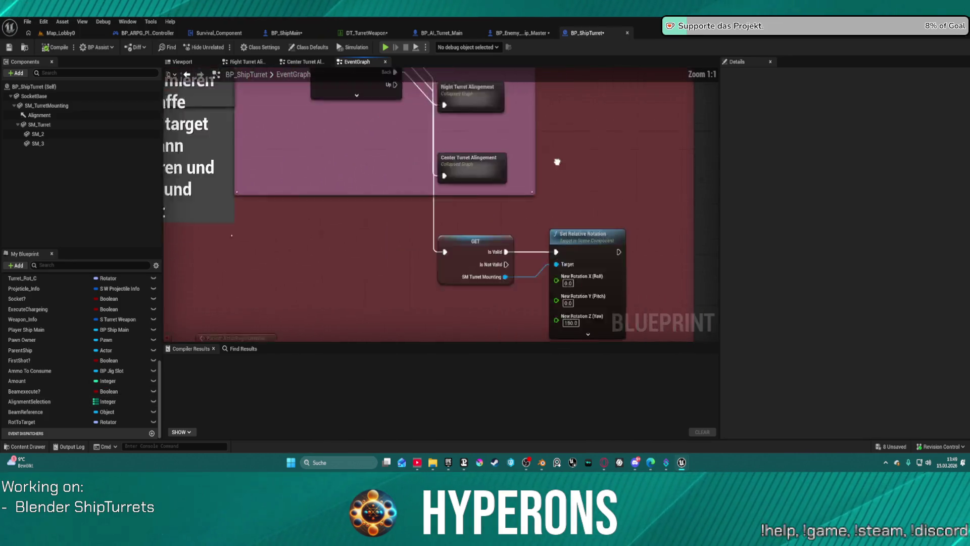
scroll(556, 167, down, 3)
scroll(529, 194, up, 2)
drag(445, 202, 458, 297)
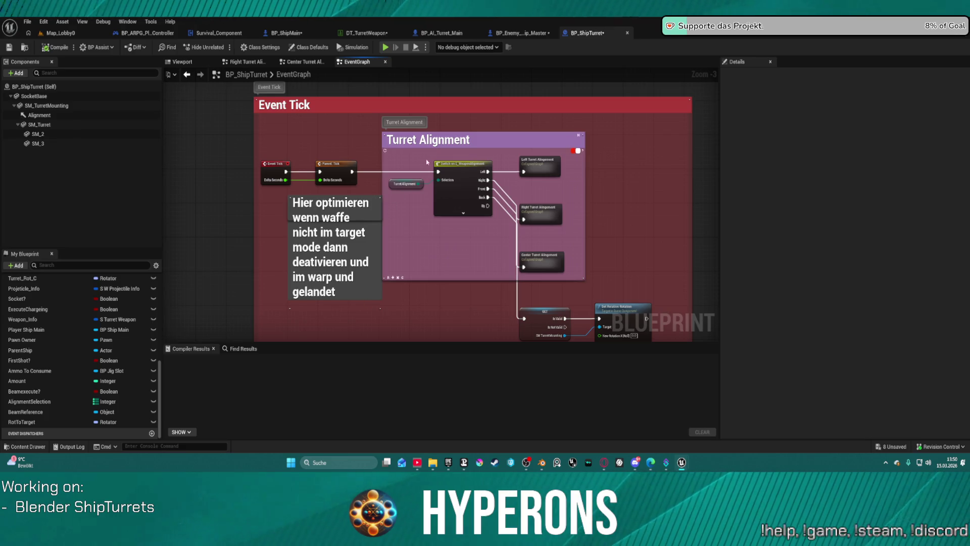
Step: Frame the Event Tick group and select the nodes inside it
scroll(402, 160, down, 9)
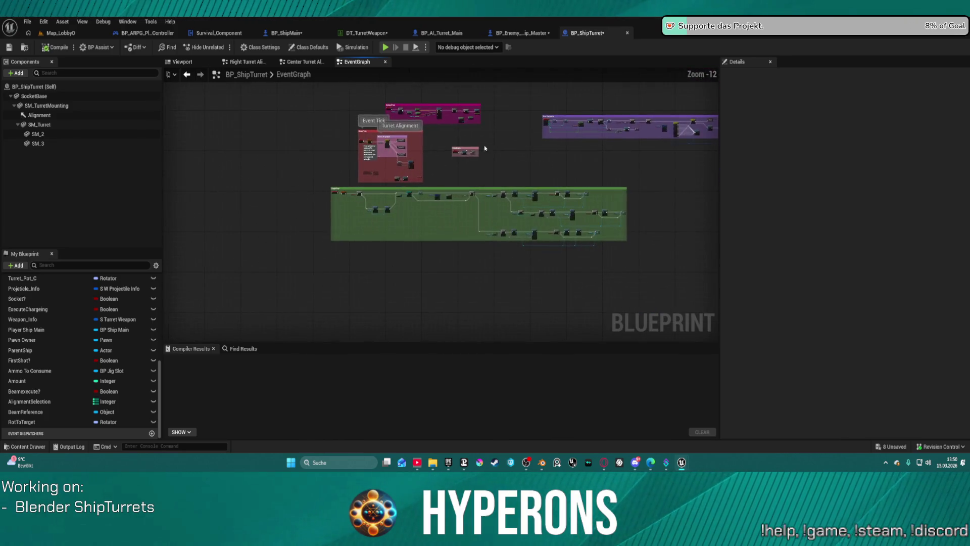
scroll(472, 156, up, 3)
scroll(316, 178, down, 2)
drag(325, 176, 540, 152)
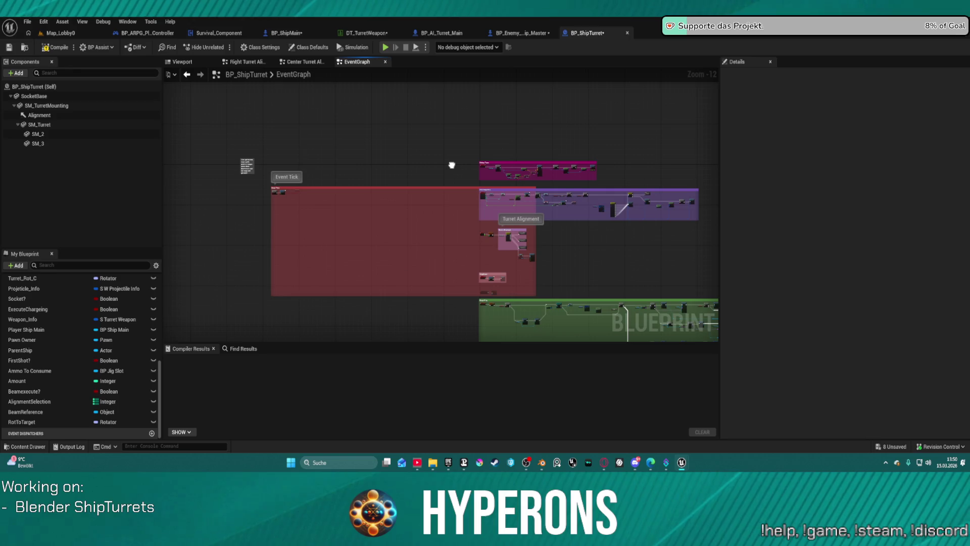
scroll(534, 189, up, 4)
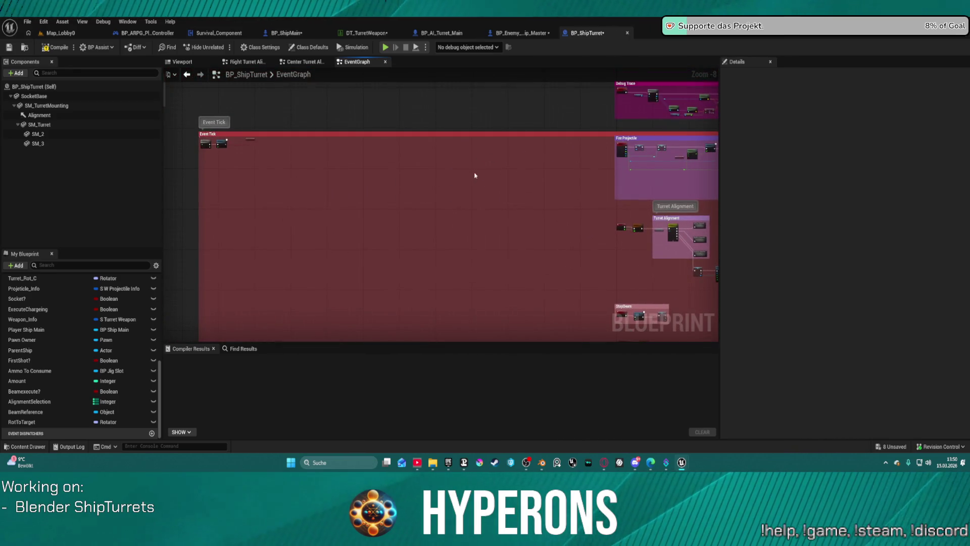
mouse_move(545, 85)
mouse_down()
mouse_move(559, 213)
mouse_move(710, 301)
mouse_up()
mouse_move(308, 175)
mouse_down()
mouse_move(241, 124)
mouse_move(491, 224)
mouse_move(619, 292)
mouse_move(610, 309)
mouse_up()
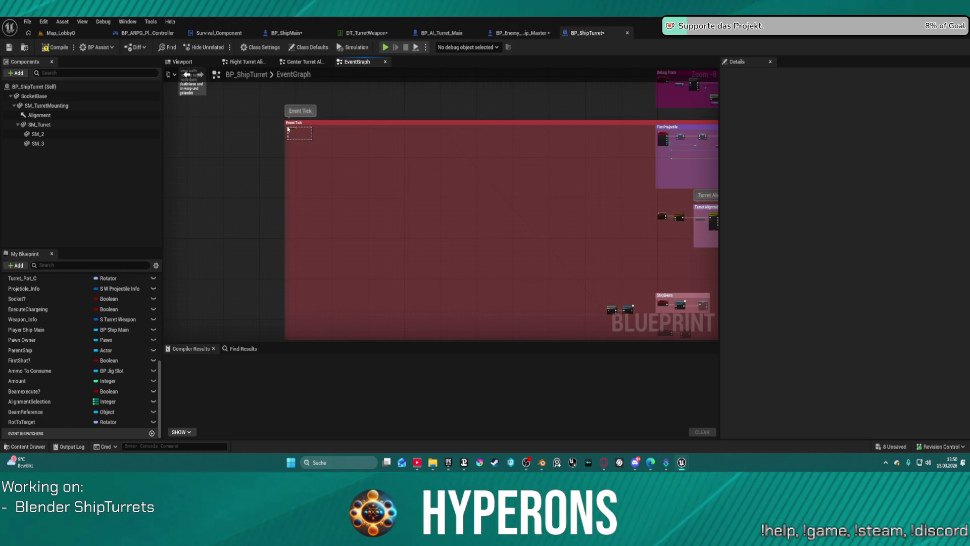
Step: Delete the Debug? variable together with its Branch and Delay nodes
mouse_move(288, 130)
mouse_down()
mouse_move(605, 146)
mouse_move(673, 200)
mouse_move(682, 249)
mouse_move(617, 242)
mouse_move(537, 301)
mouse_move(454, 313)
mouse_move(441, 303)
mouse_up()
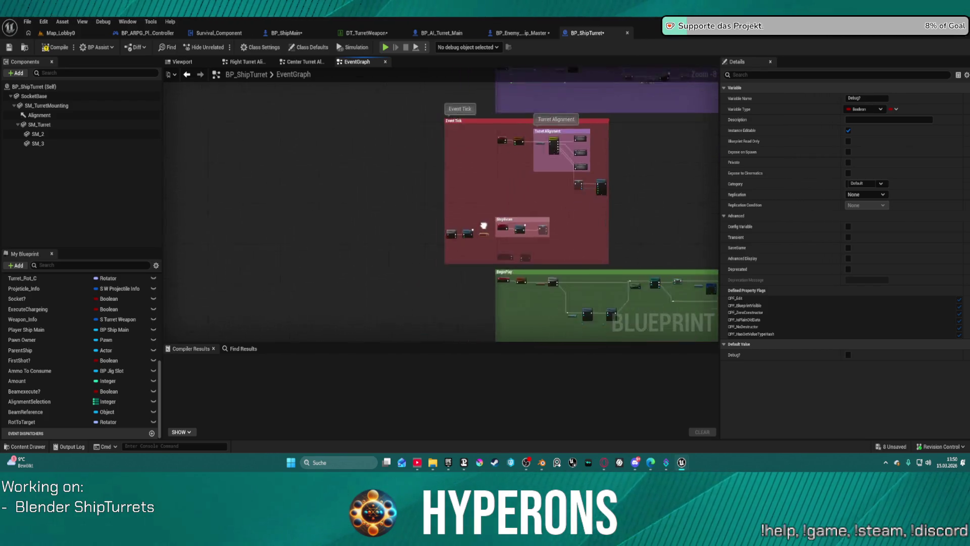
scroll(484, 226, up, 6)
drag(470, 251, 367, 272)
drag(455, 283, 331, 225)
key(Delete)
drag(496, 253, 440, 213)
Step: Zoom out and select the Hier optimieren note comment
scroll(440, 214, down, 5)
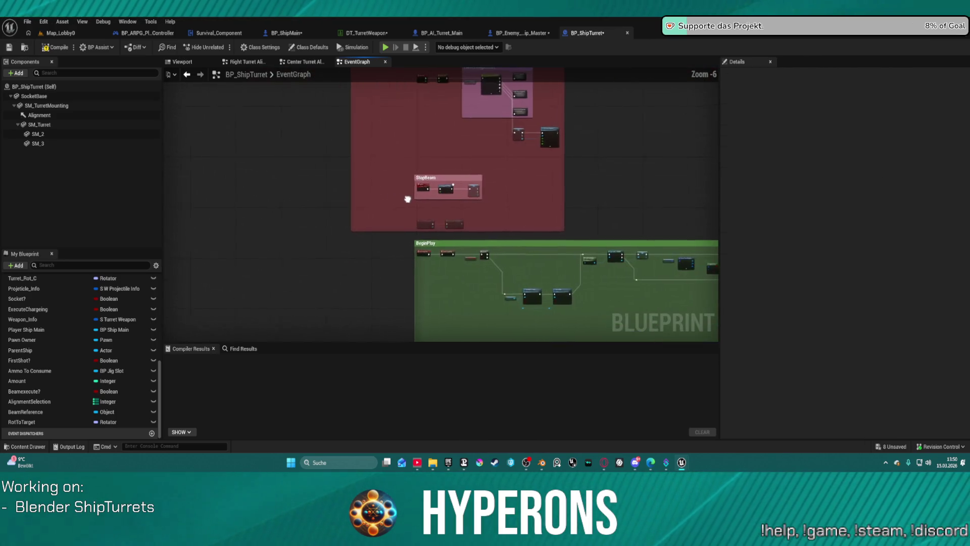
scroll(407, 199, up, 3)
scroll(464, 226, down, 3)
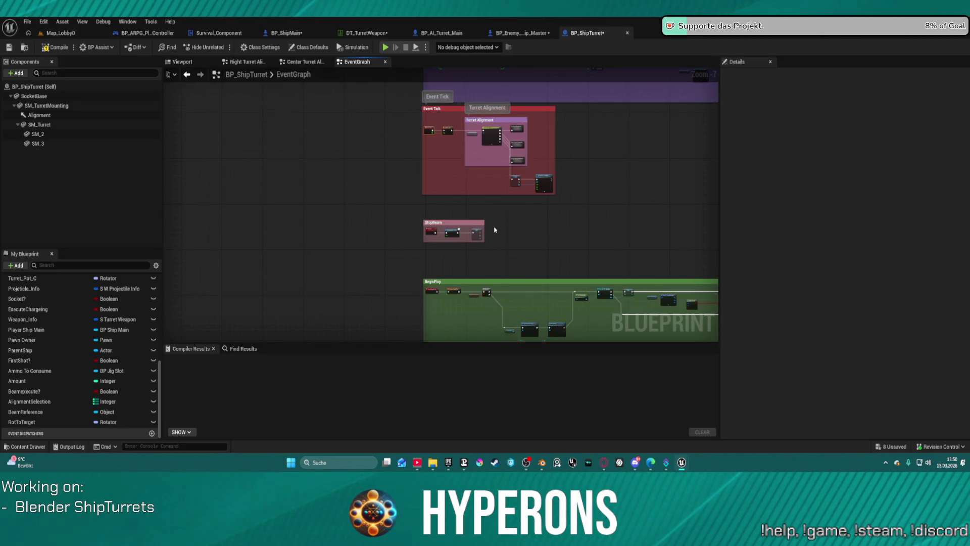
scroll(510, 212, down, 5)
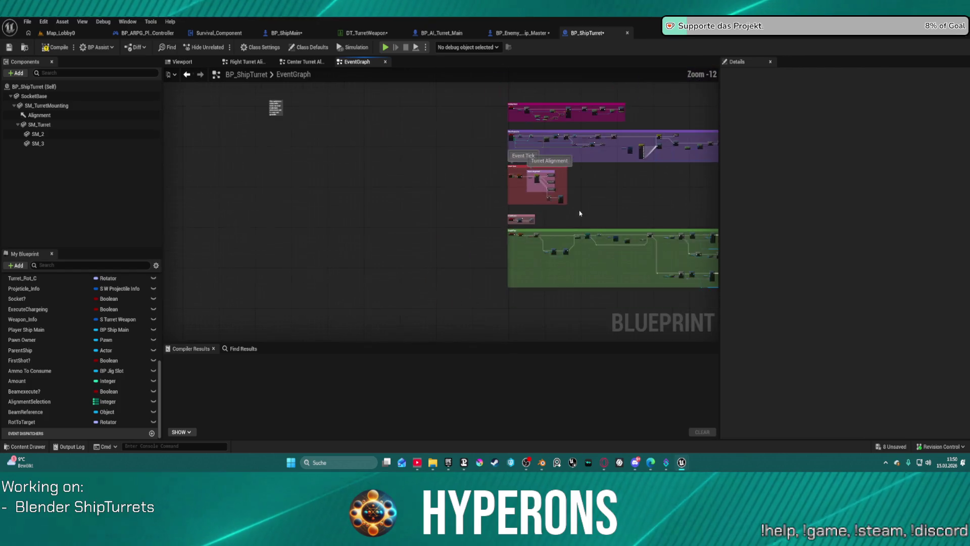
mouse_move(579, 213)
mouse_down()
mouse_move(359, 179)
mouse_move(604, 263)
mouse_up()
scroll(303, 152, up, 2)
mouse_move(306, 152)
mouse_down()
mouse_move(492, 219)
mouse_move(338, 179)
mouse_move(454, 199)
mouse_move(305, 146)
mouse_move(454, 214)
mouse_move(664, 272)
mouse_up()
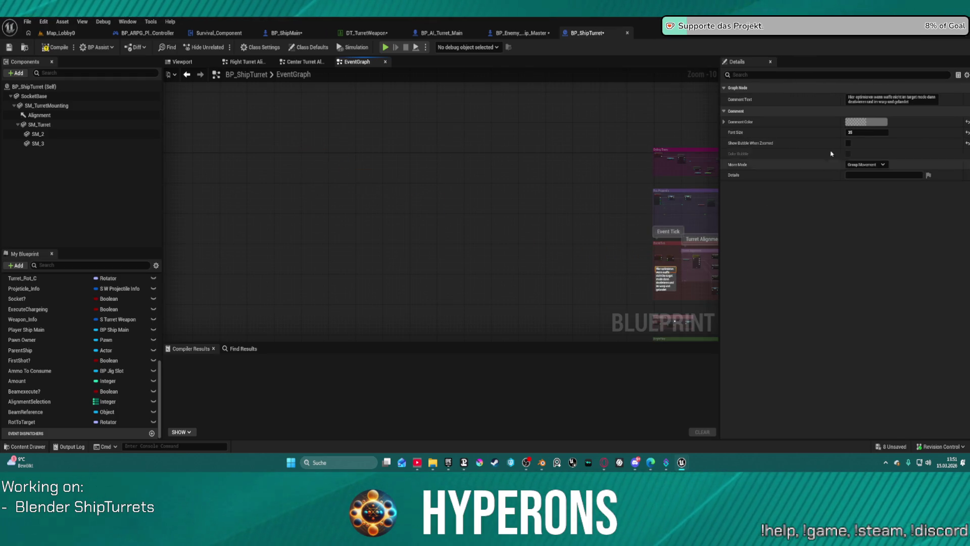
Step: Prepend 'TODO' to the comment's text in Details, then zoom into the purple comment group
click(862, 99)
click(861, 98)
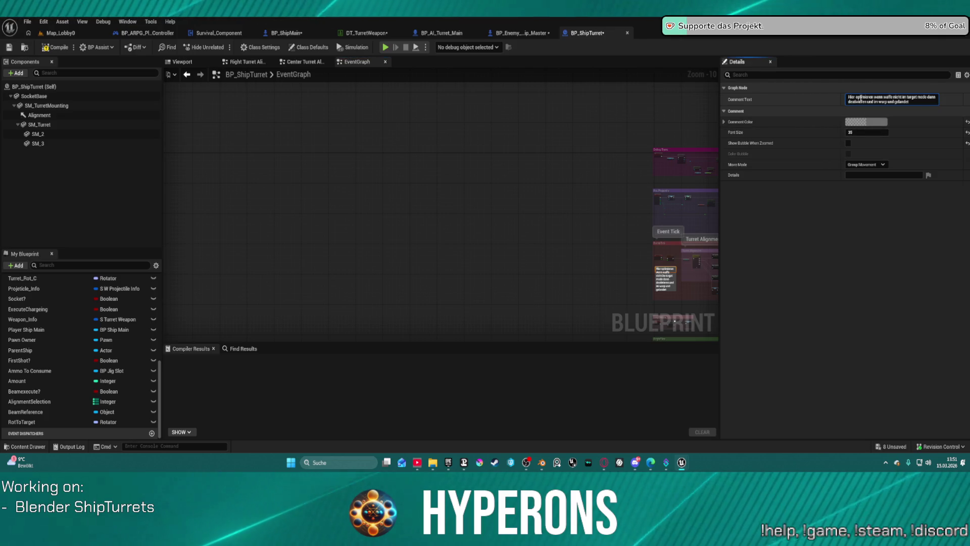
text(TODO)
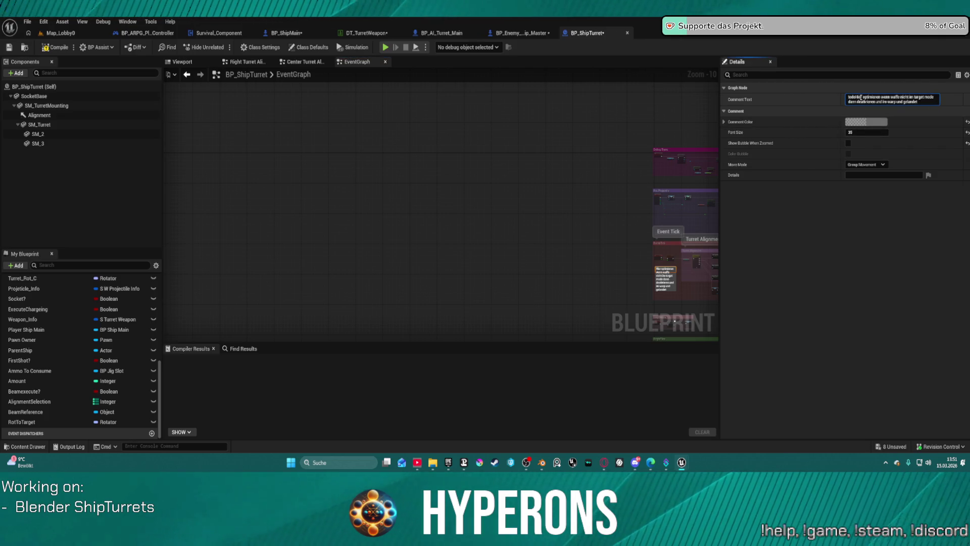
key(Return)
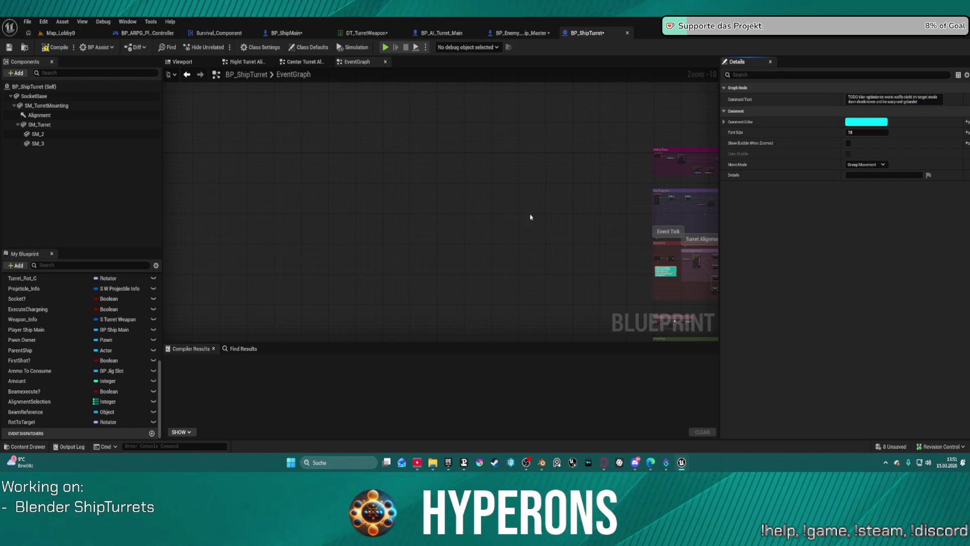
click(611, 229)
scroll(611, 229, up, 4)
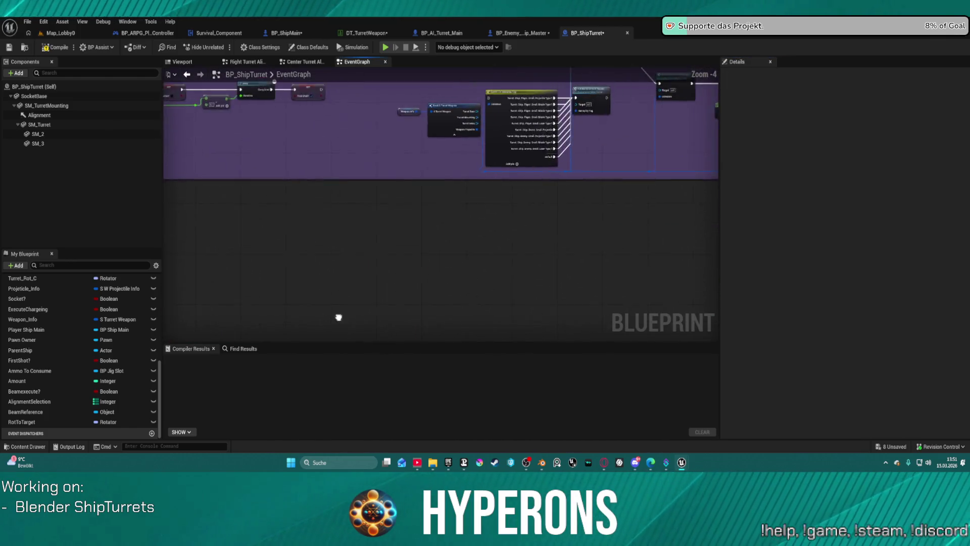
scroll(376, 292, down, 3)
scroll(491, 193, up, 4)
scroll(491, 193, up, 1)
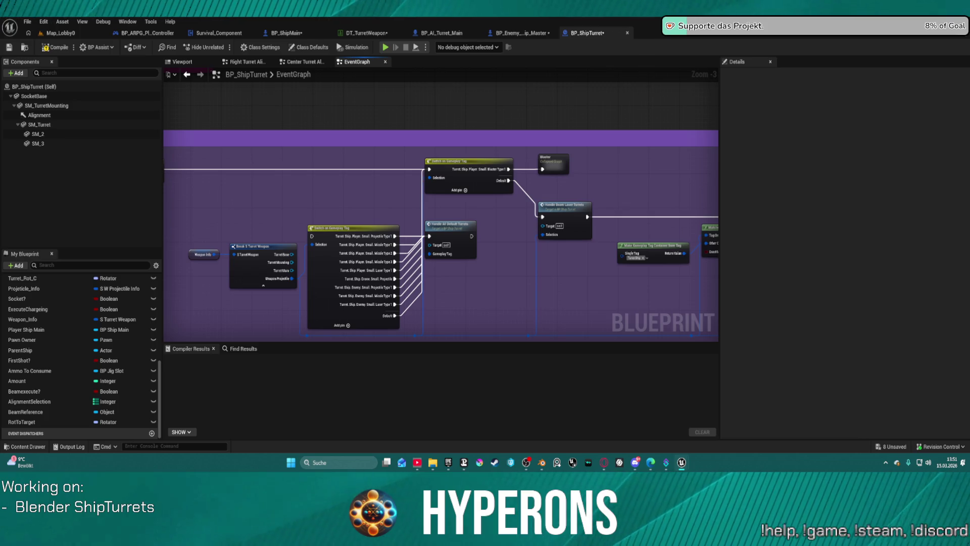
Step: Close the BP_ShipTurret editor tab, leaving BP_Enemy_Ship_Master's Event At 0 Health graph active
middle_click(604, 39)
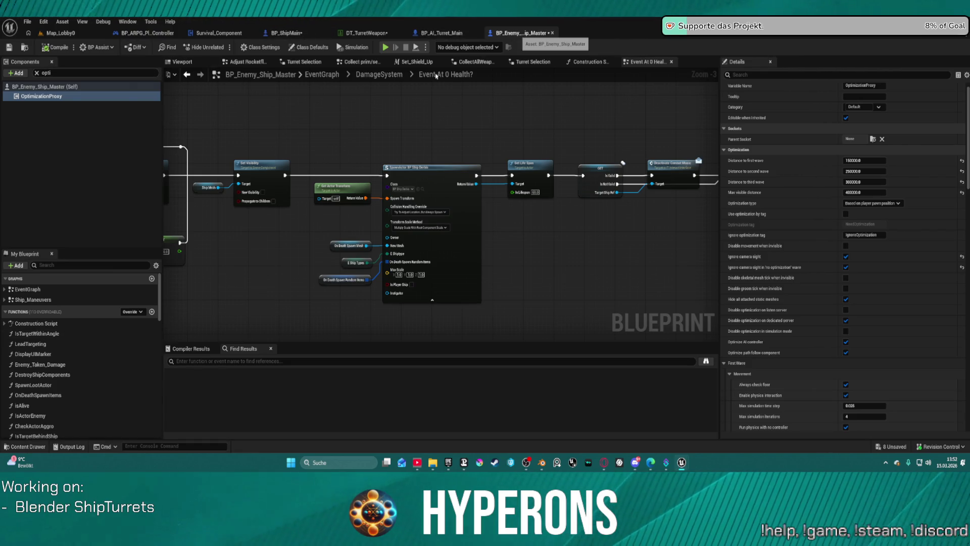
Step: Close BP_Enemy_Ship_Master and pan BP_AI_Turret_Main to its Lerp and Set World Rotation nodes
click(552, 33)
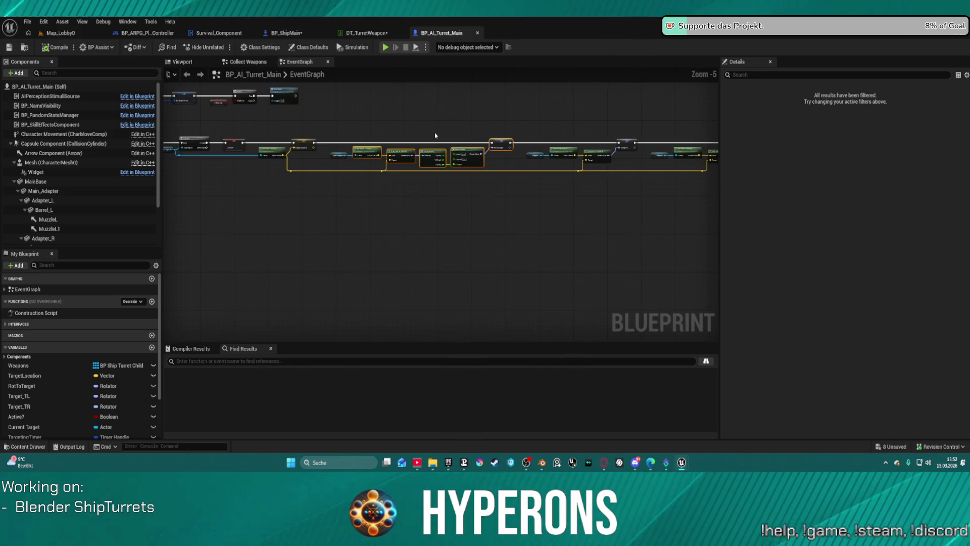
scroll(513, 136, up, 3)
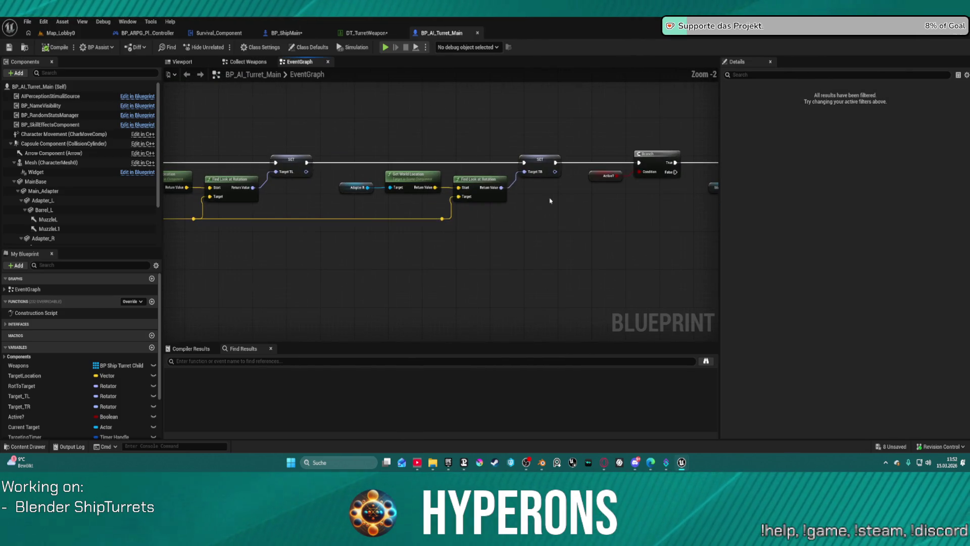
drag(551, 201, 126, 166)
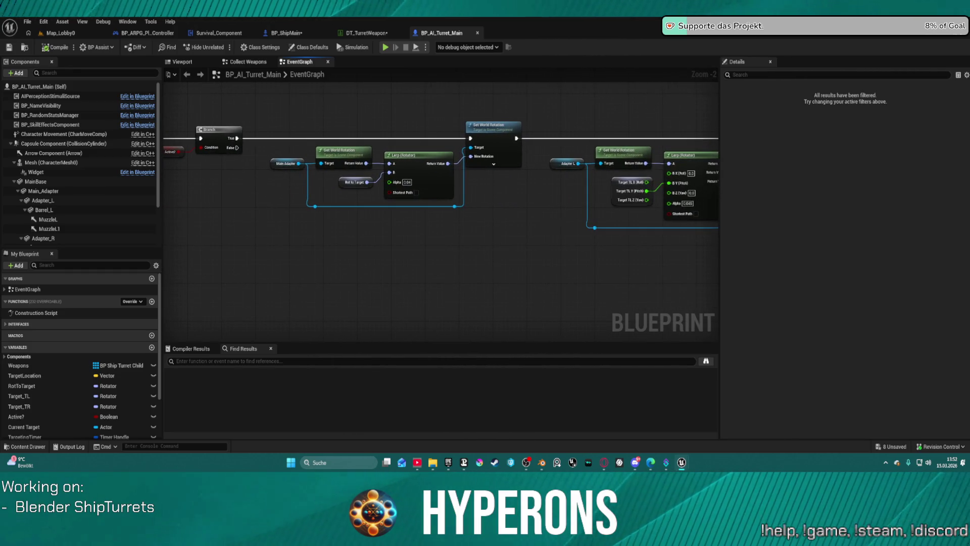
mouse_move(439, 253)
mouse_down()
mouse_move(313, 233)
mouse_move(384, 233)
mouse_up()
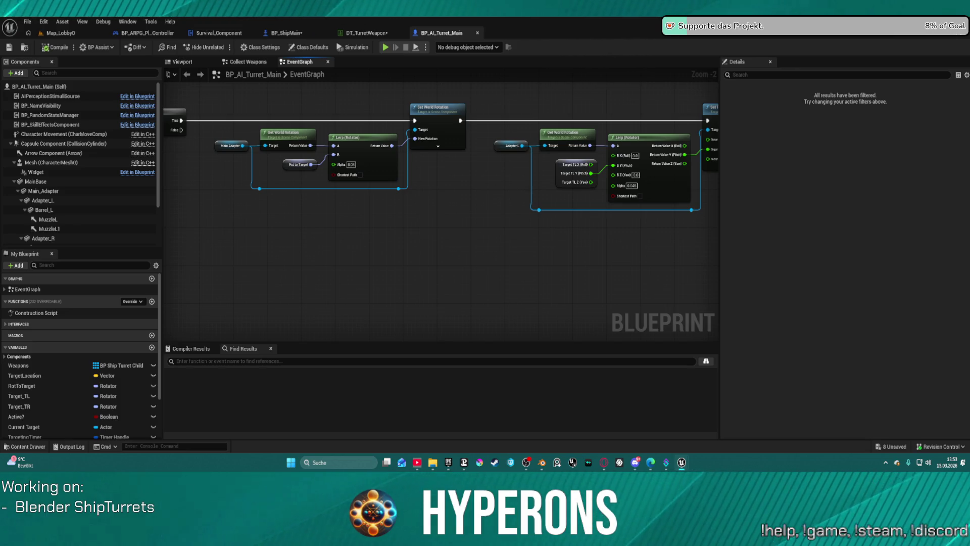
key(alt+Tab)
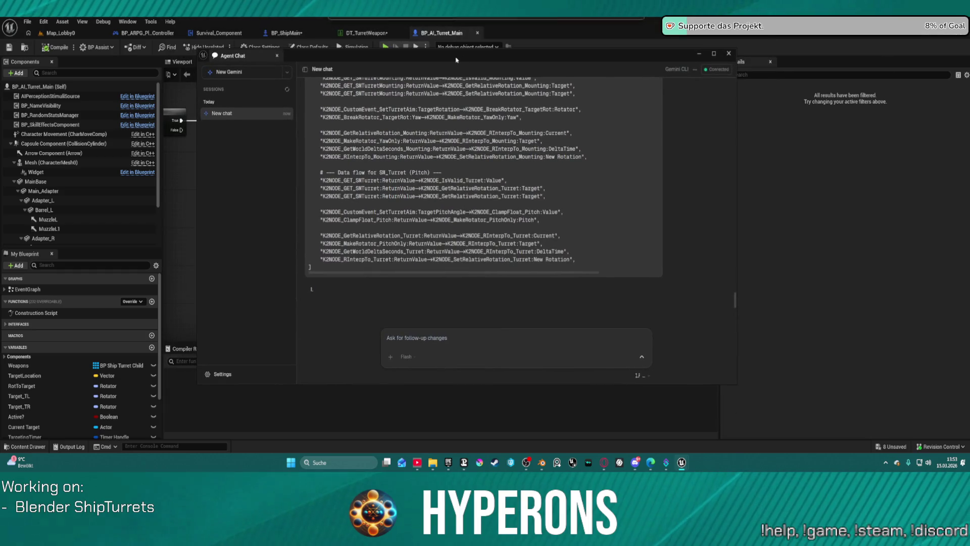
scroll(511, 151, up, 10)
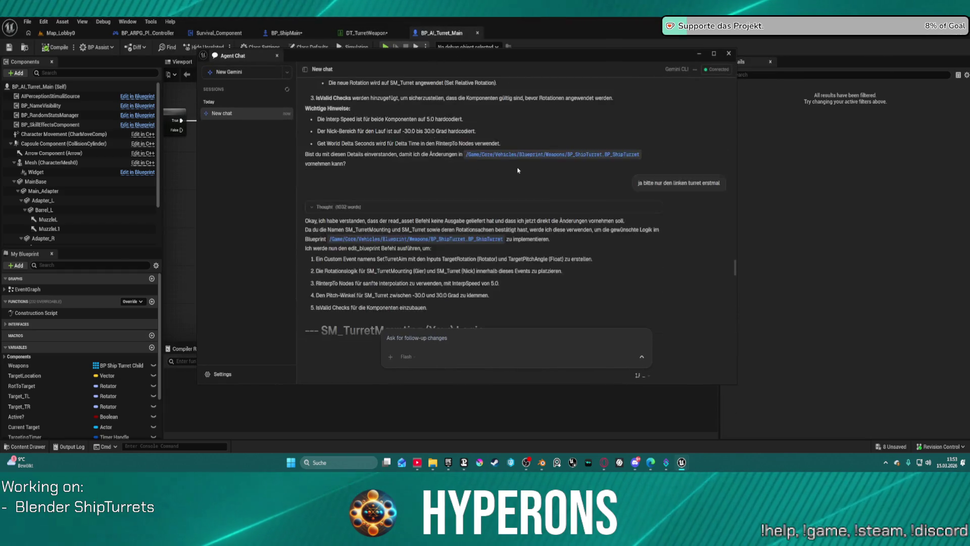
scroll(518, 170, down, 10)
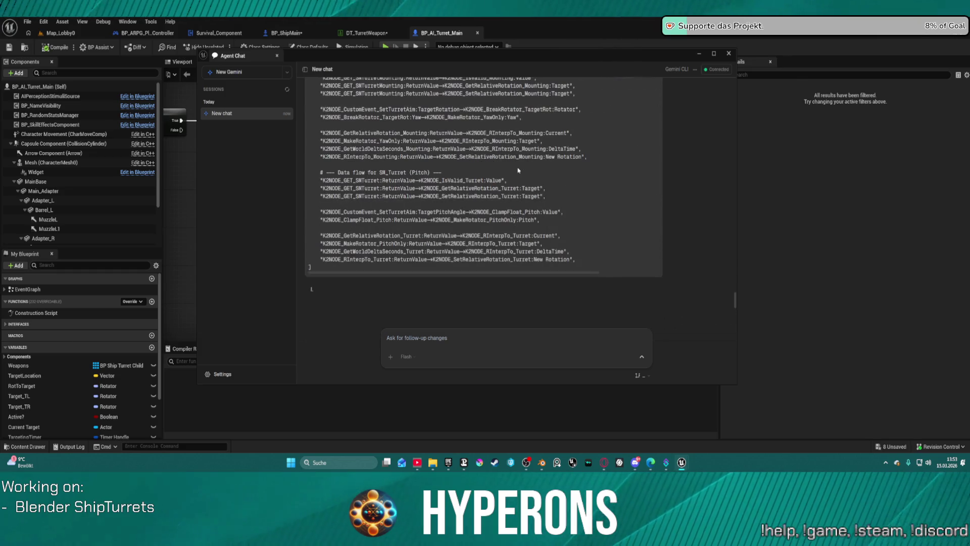
scroll(518, 170, up, 9)
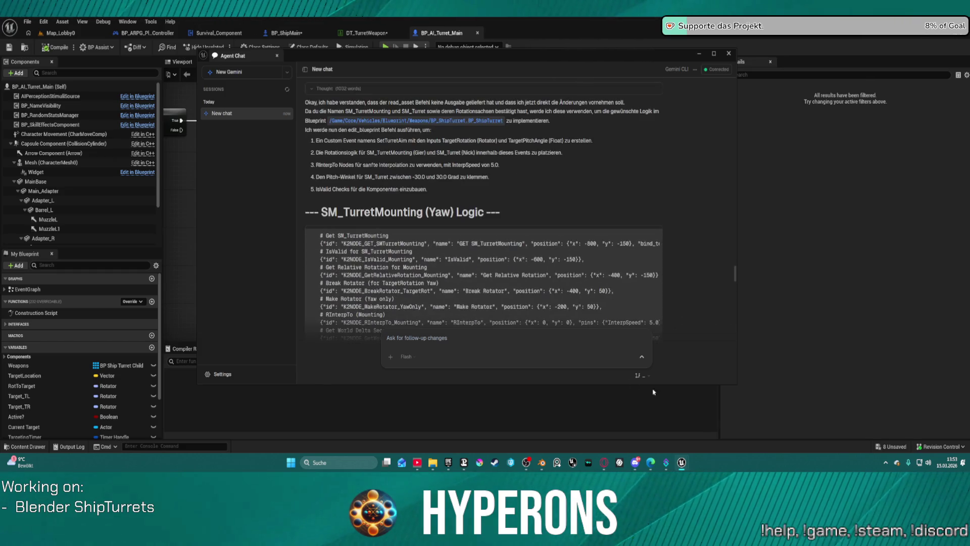
scroll(512, 313, up, 3)
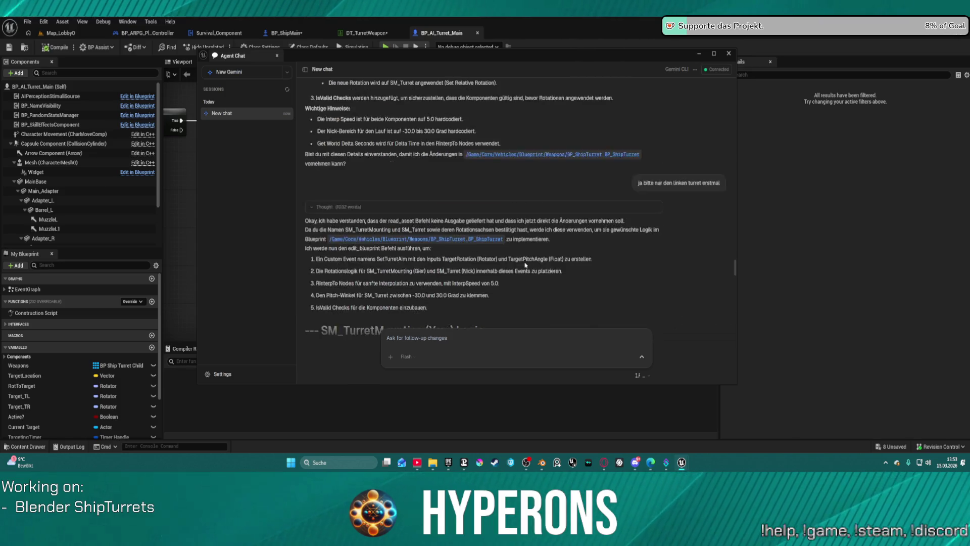
scroll(525, 265, down, 1)
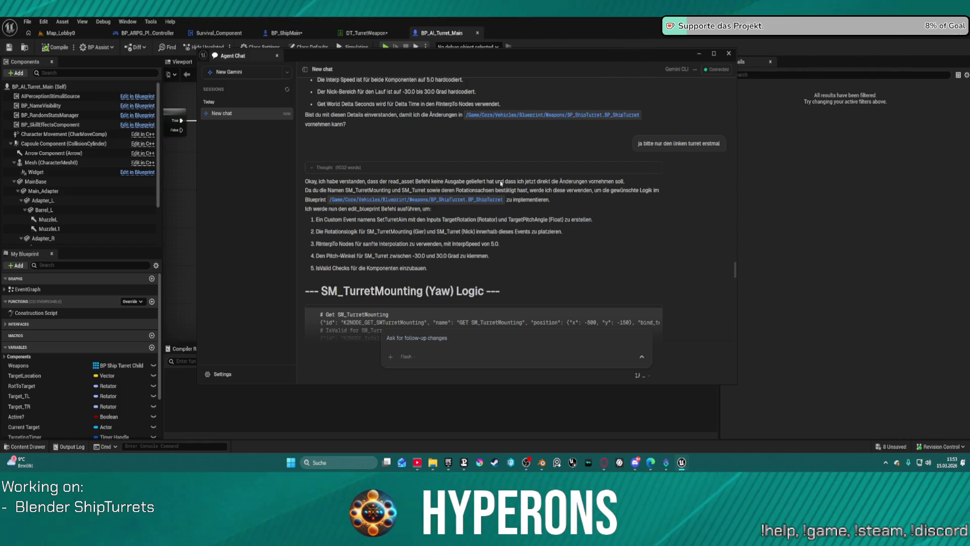
click(699, 53)
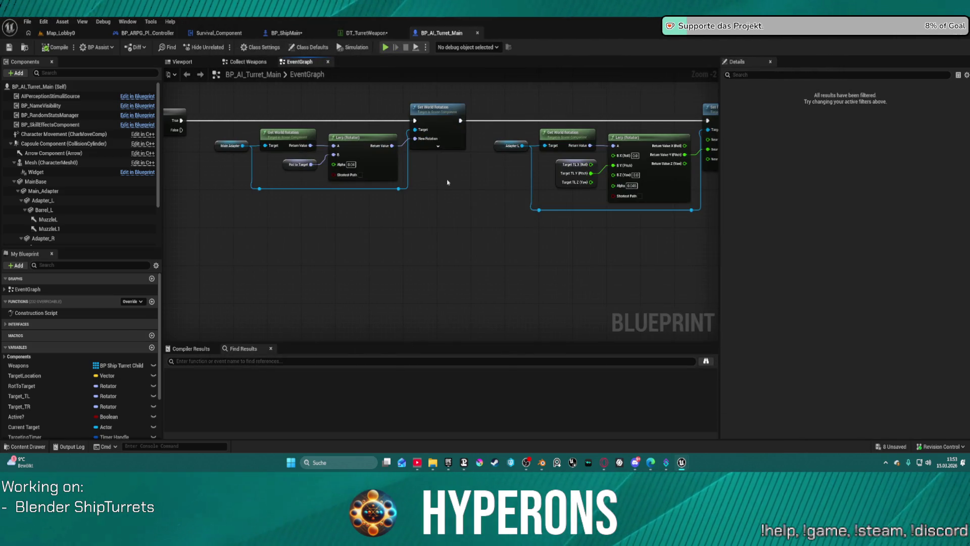
Step: Zoom out over BP_AI_Turret_Main's network, then switch to BP_ShipMain's DOT2 LOC ROT SCA crosshair nodes
scroll(448, 185, down, 6)
scroll(301, 237, down, 2)
drag(301, 238, 500, 171)
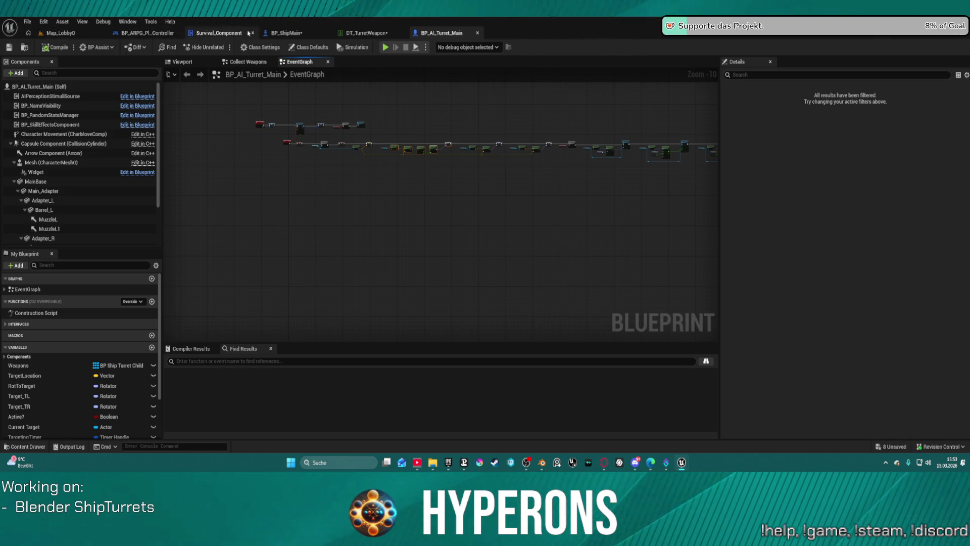
click(279, 34)
mouse_move(459, 236)
mouse_down()
mouse_move(414, 280)
mouse_move(389, 177)
mouse_up()
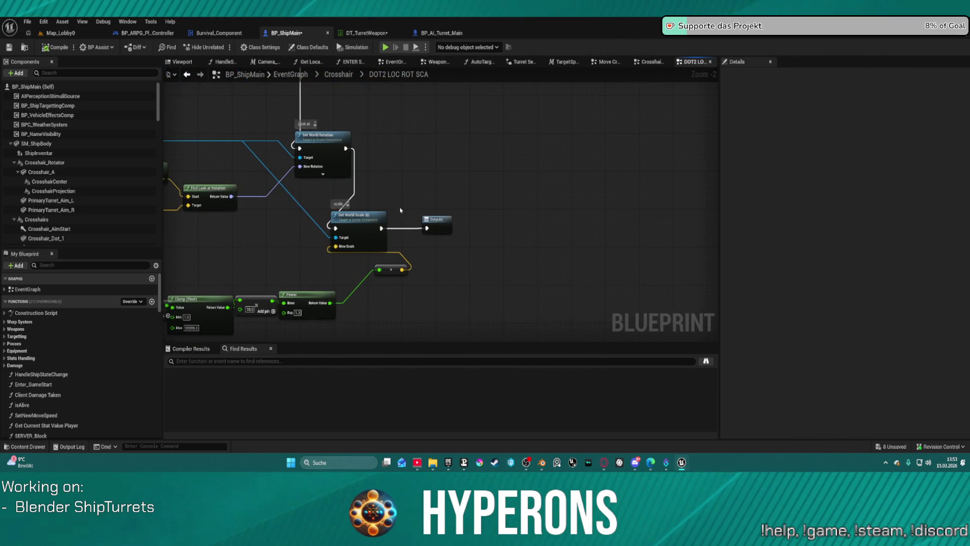
Step: Go through Weapon Aim to Hit Location into Manual Left Turret Alignment and lower its Get World Location node
drag(446, 223, 693, 179)
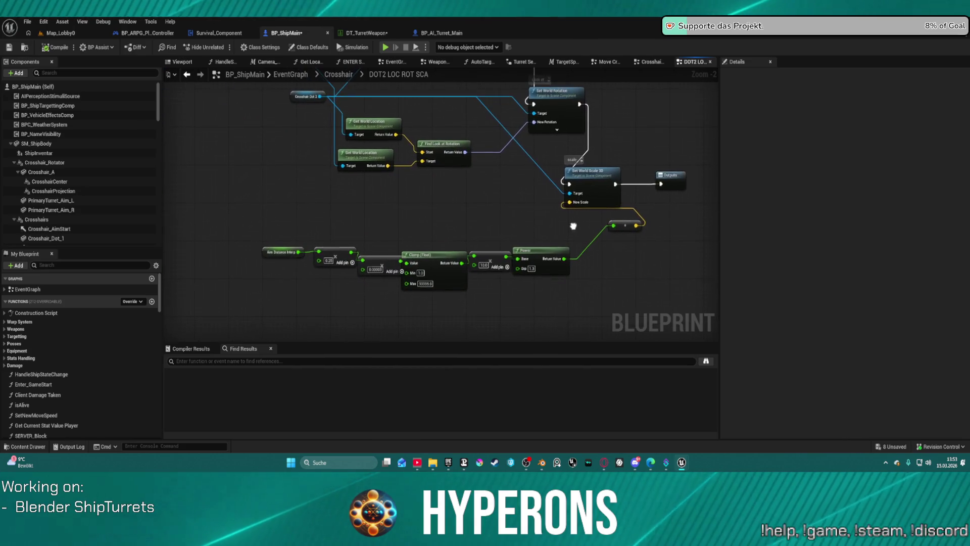
double_click(676, 178)
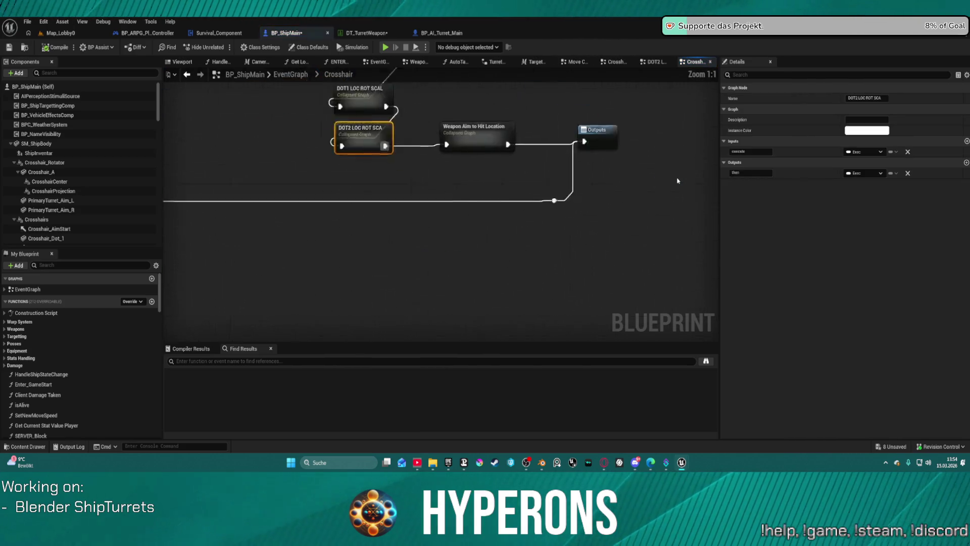
double_click(360, 207)
scroll(357, 210, up, 4)
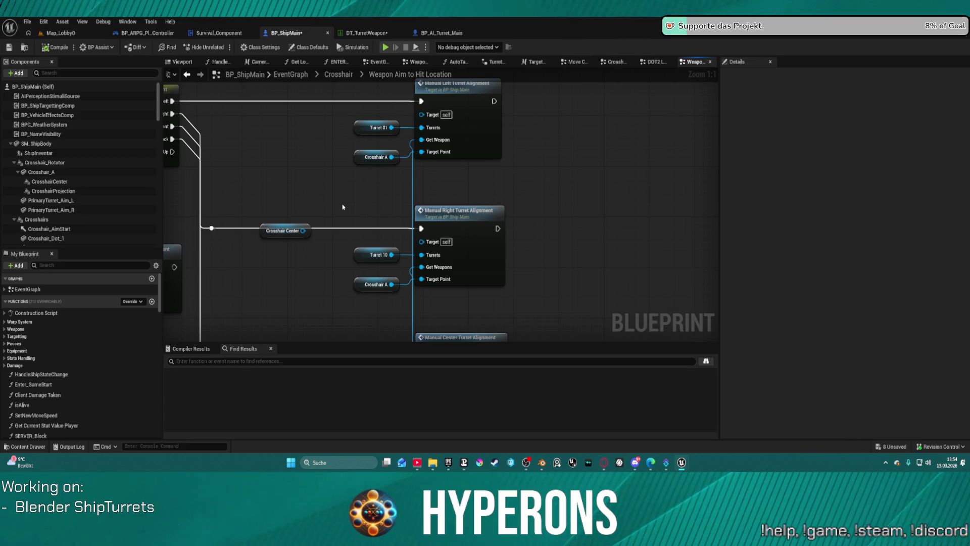
scroll(478, 133, down, 2)
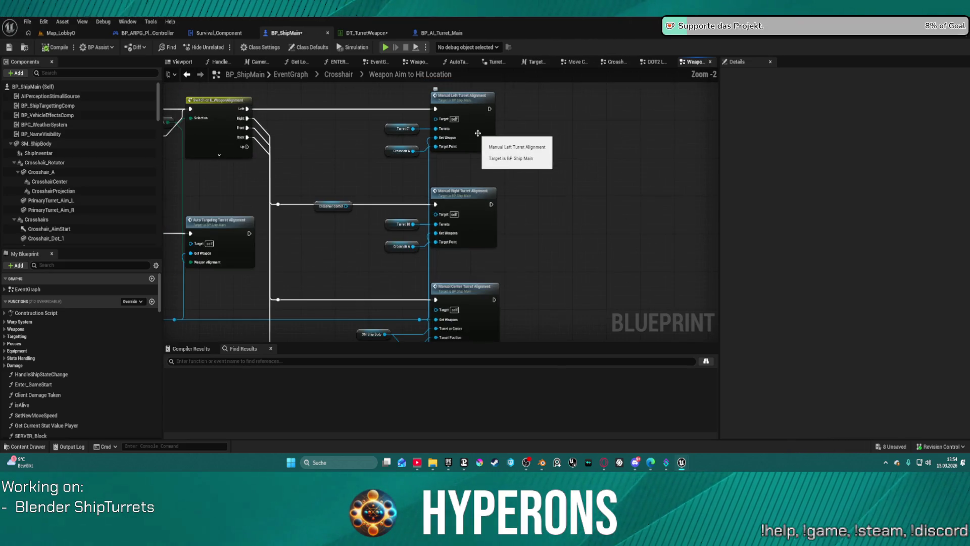
mouse_move(475, 283)
mouse_down()
mouse_move(485, 80)
mouse_move(564, 171)
mouse_up()
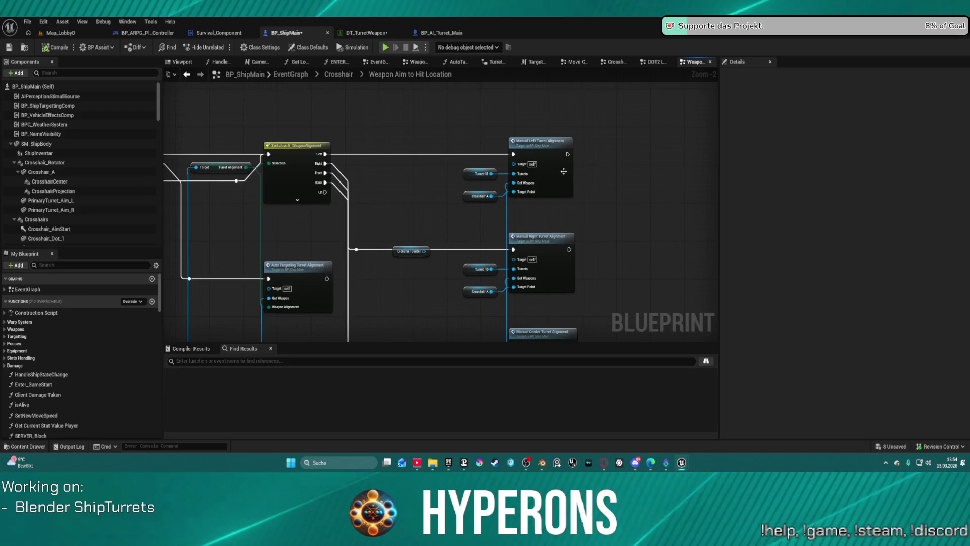
double_click(564, 171)
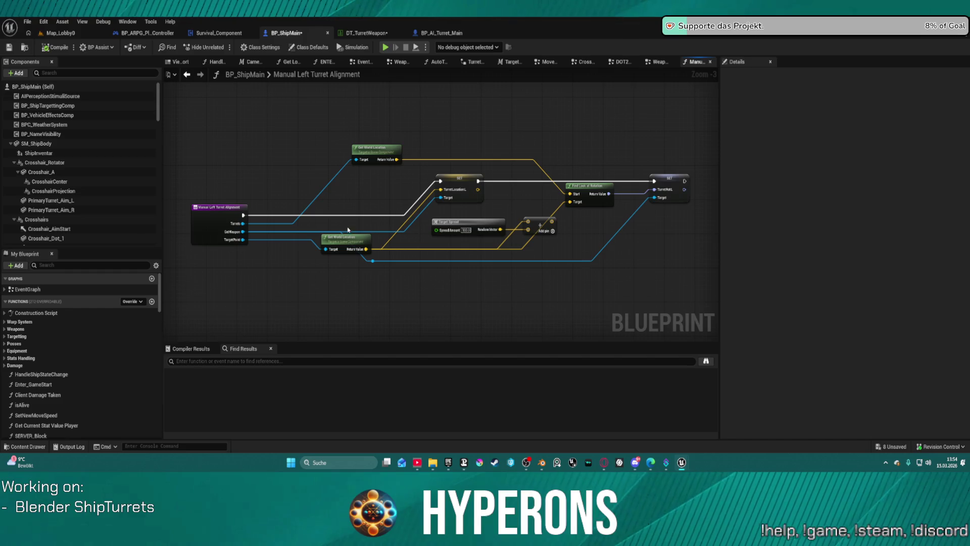
mouse_move(354, 241)
mouse_down()
mouse_move(357, 269)
mouse_move(337, 301)
mouse_up()
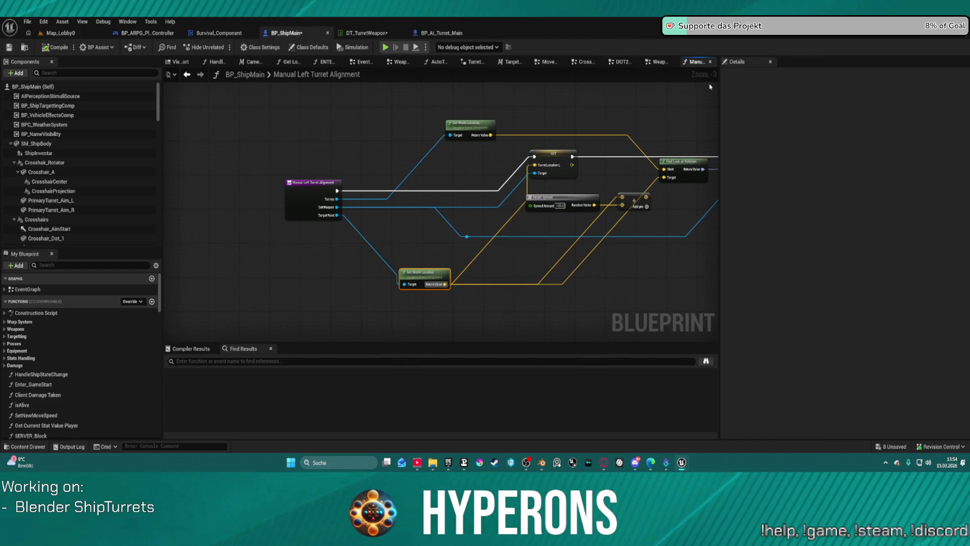
Step: Check the RotToTarget variable in Auto Targeting Turret Alignment, then return to Manual Left Turret Alignment
click(657, 62)
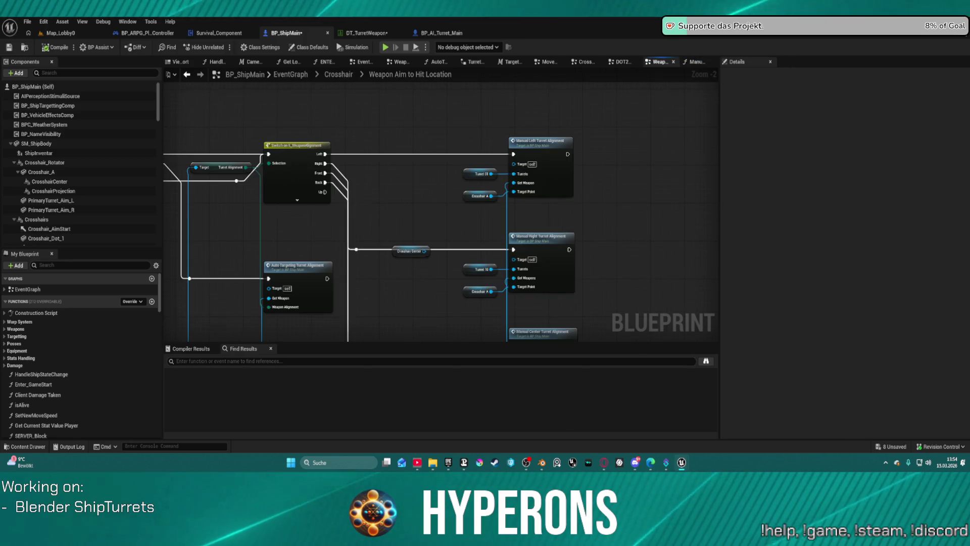
double_click(455, 277)
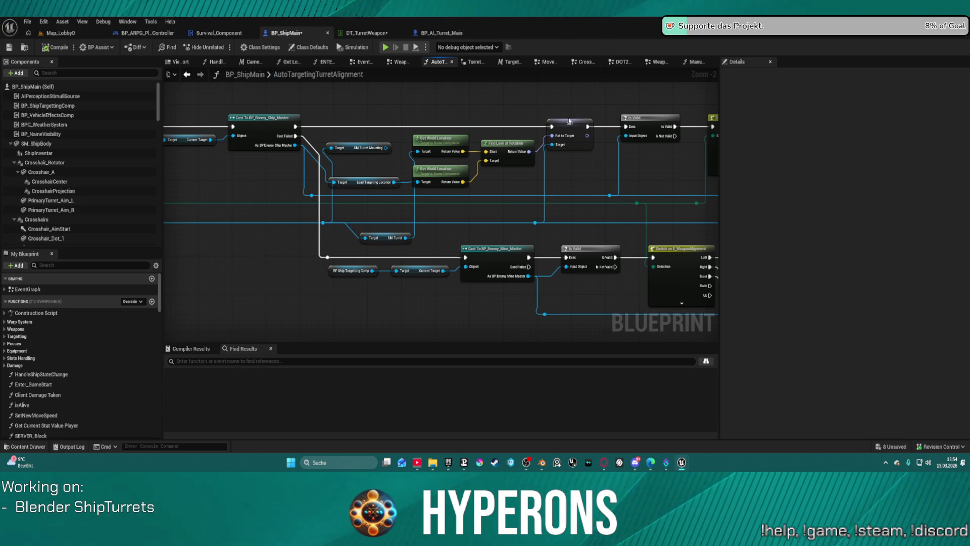
click(572, 122)
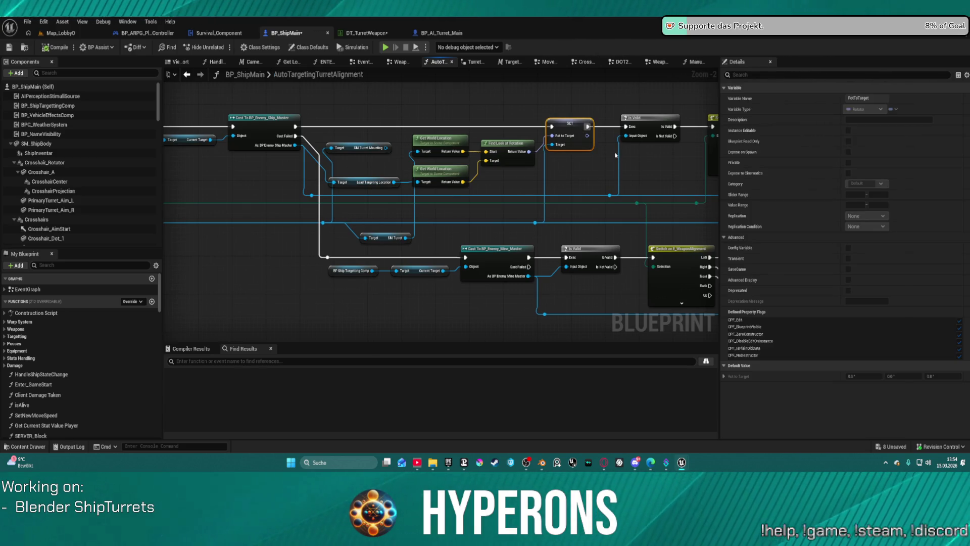
drag(615, 155, 414, 182)
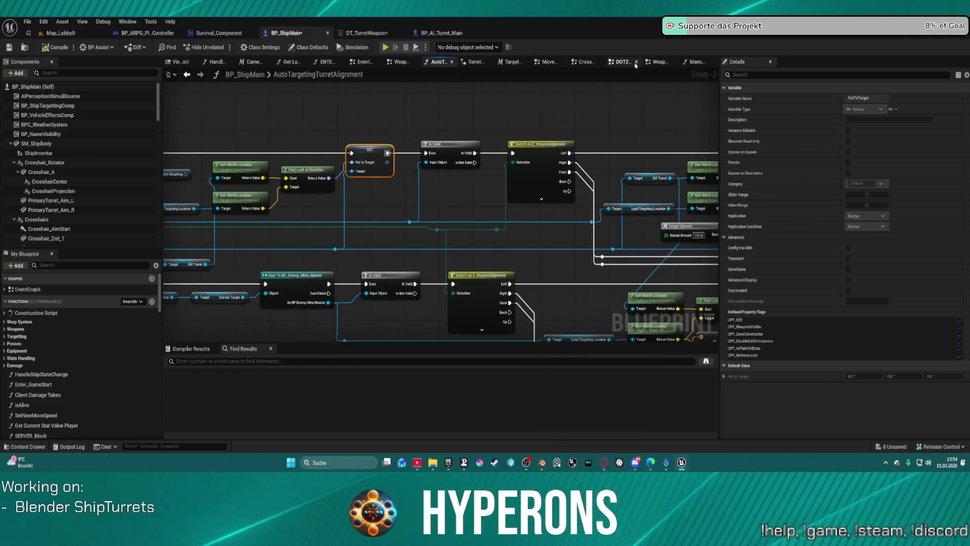
click(692, 61)
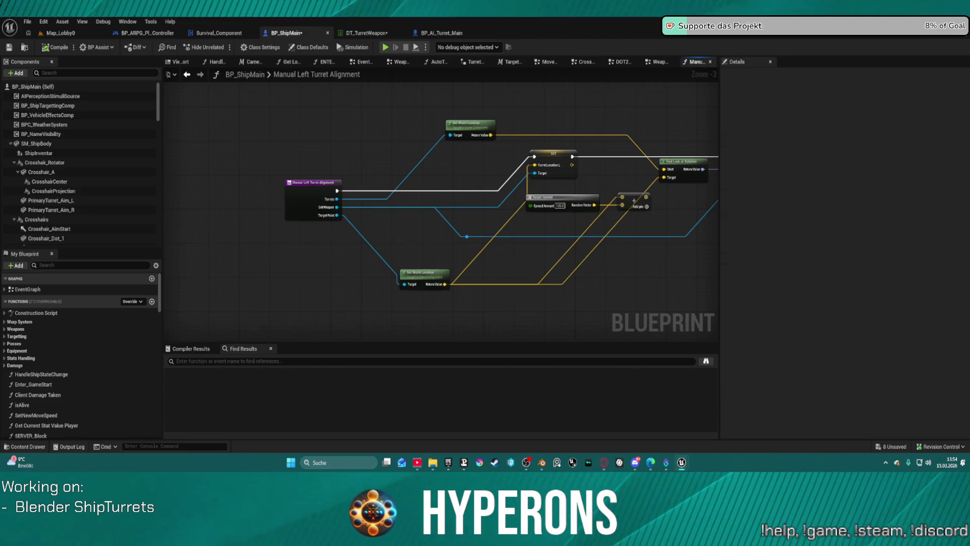
Step: Move the SET RotToTarget node right after the entry node and wire the turret reference into it
mouse_move(610, 115)
mouse_down()
mouse_move(407, 115)
mouse_move(557, 92)
mouse_up()
click(387, 169)
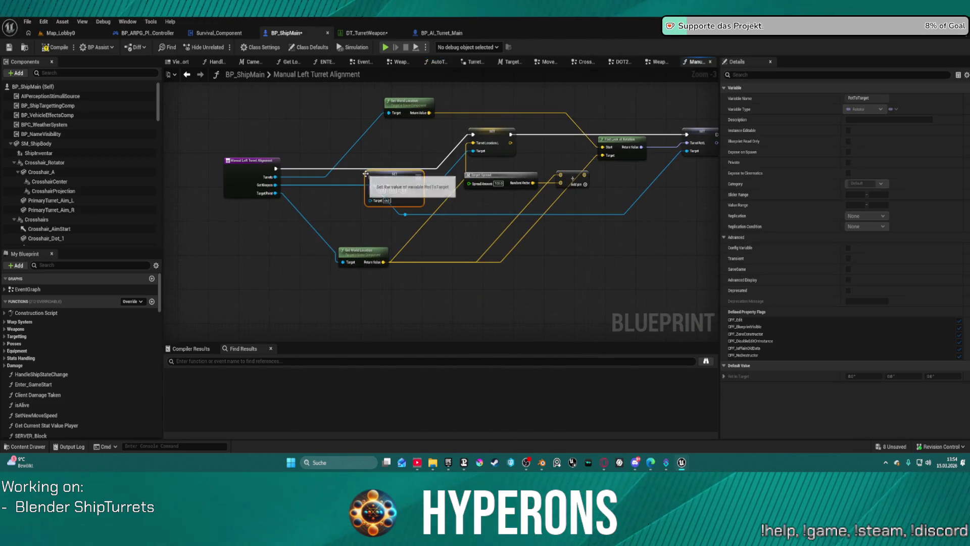
click(276, 170)
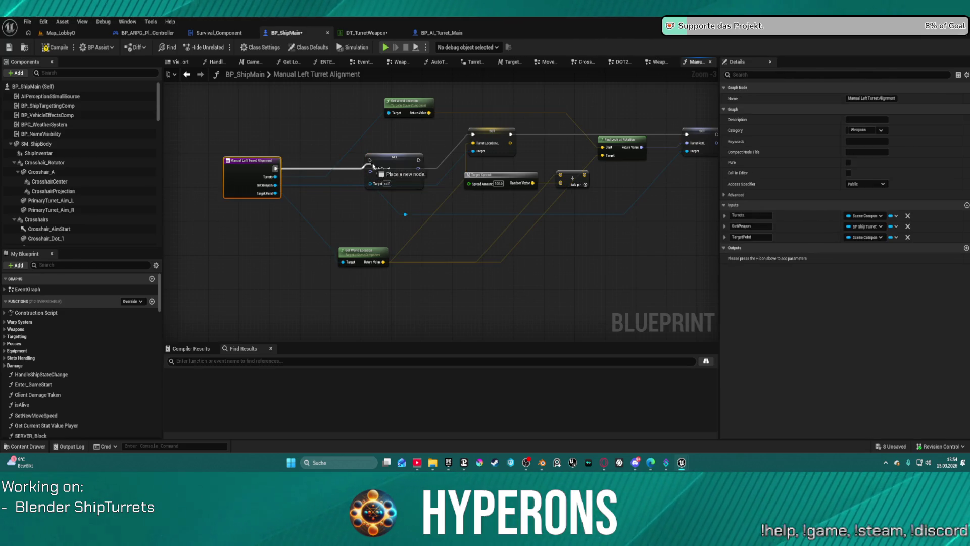
click(405, 167)
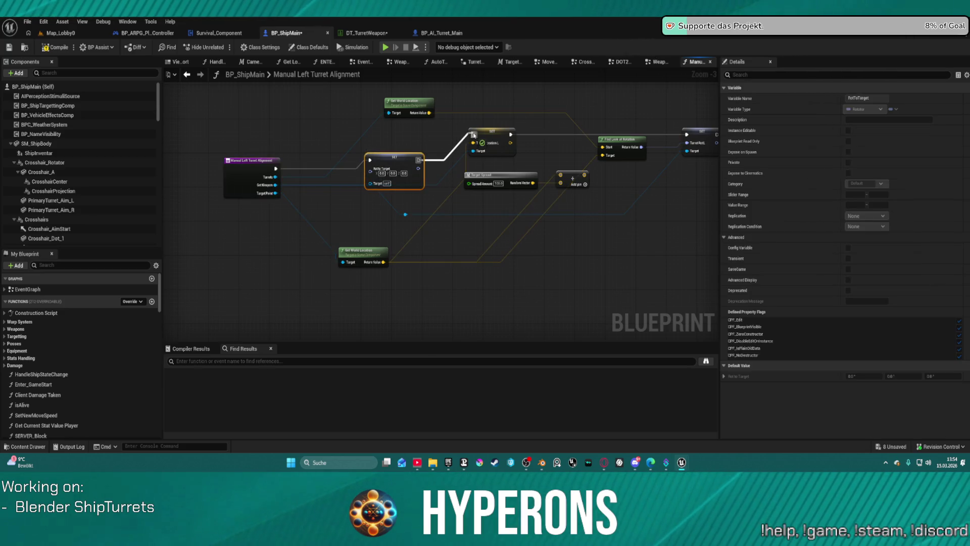
drag(400, 163, 407, 141)
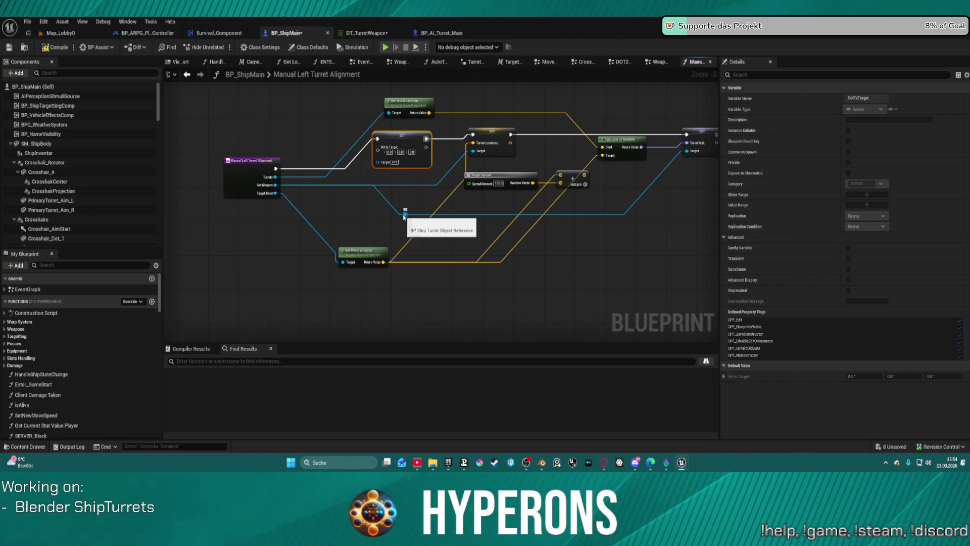
mouse_move(403, 216)
mouse_down()
mouse_move(375, 187)
mouse_move(378, 162)
mouse_up()
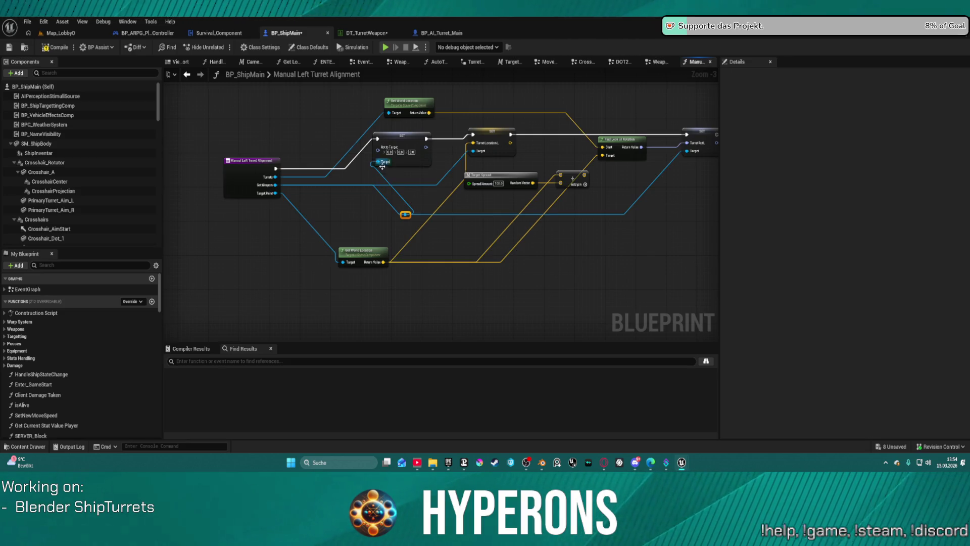
Step: Straighten the function's nodes into rows and compile BP_ShipMain
click(410, 161)
key(f)
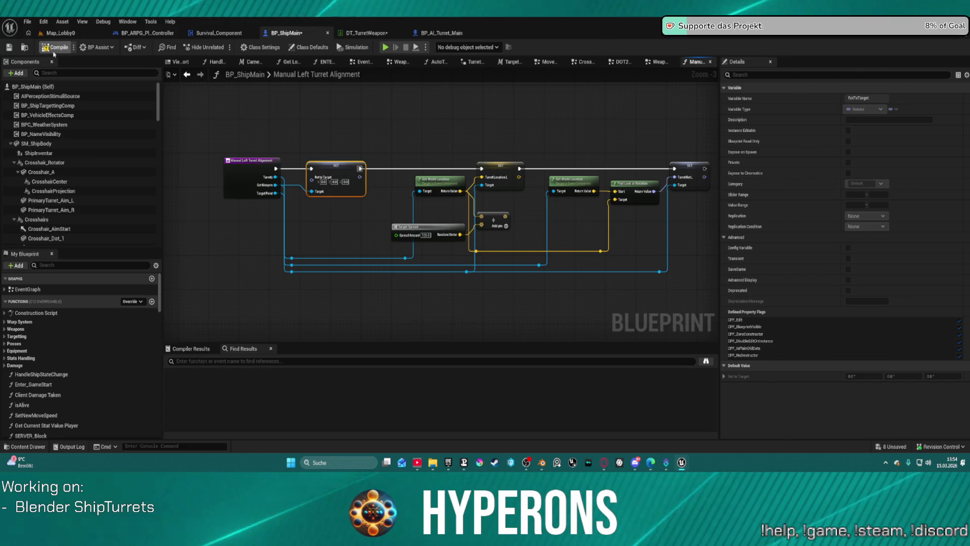
key(F7)
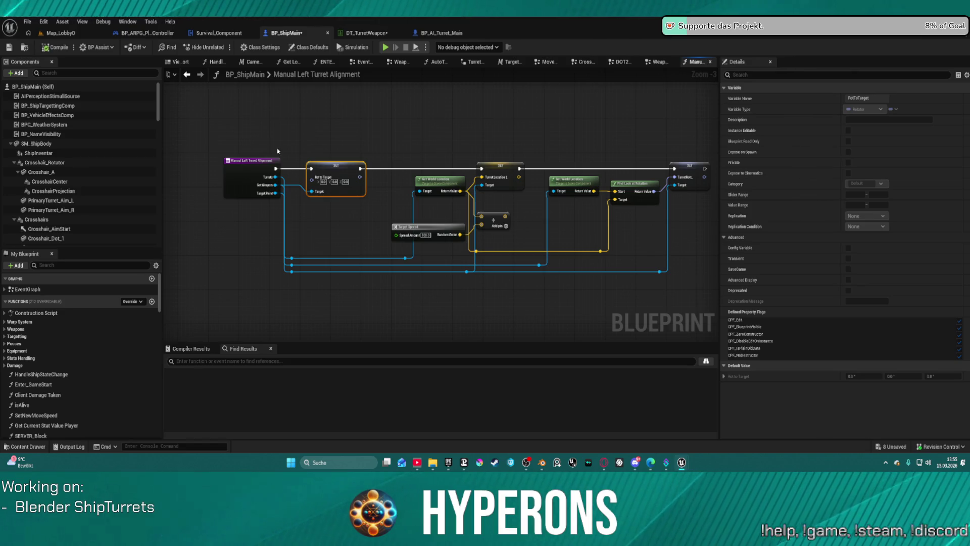
Step: Save BP_ShipMain via Make Writable, then show the Weapons folder containing BP_ShipTurret
double_click(316, 74)
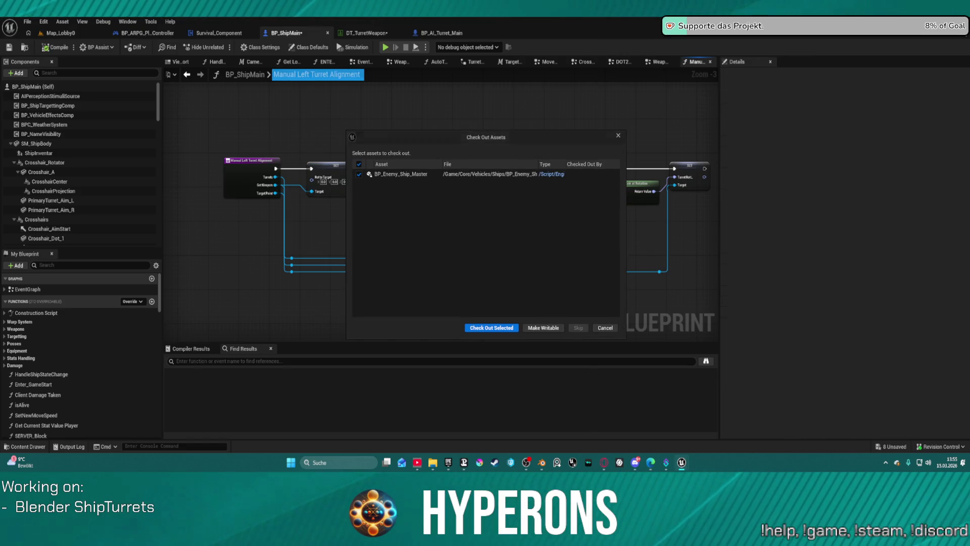
click(511, 328)
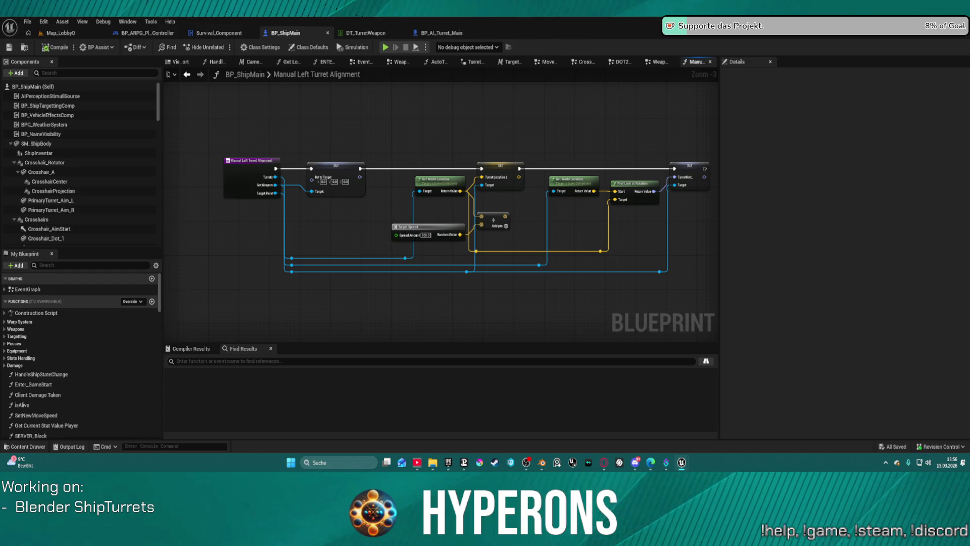
click(27, 447)
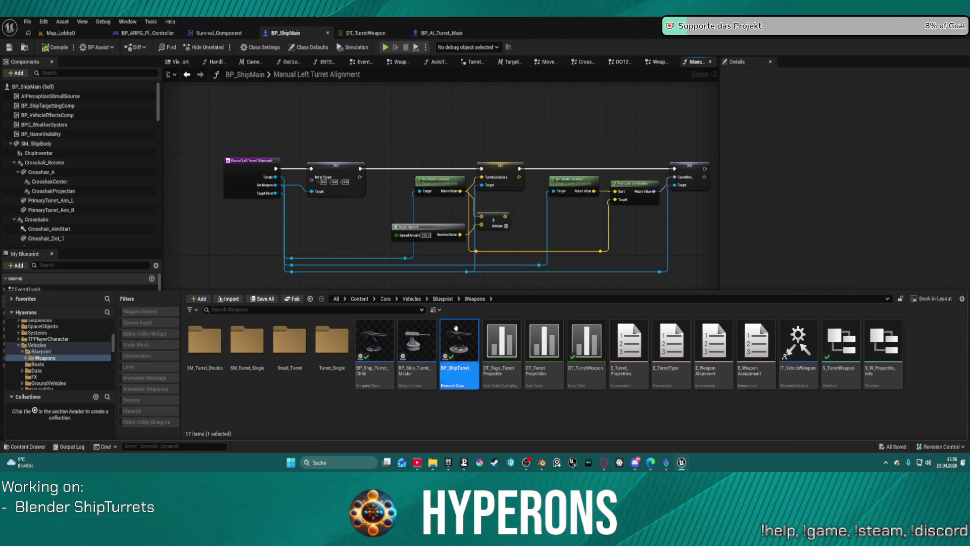
Step: Open BP_ShipTurret and zoom out to see every EventGraph comment section, including Turret Alignment
double_click(470, 359)
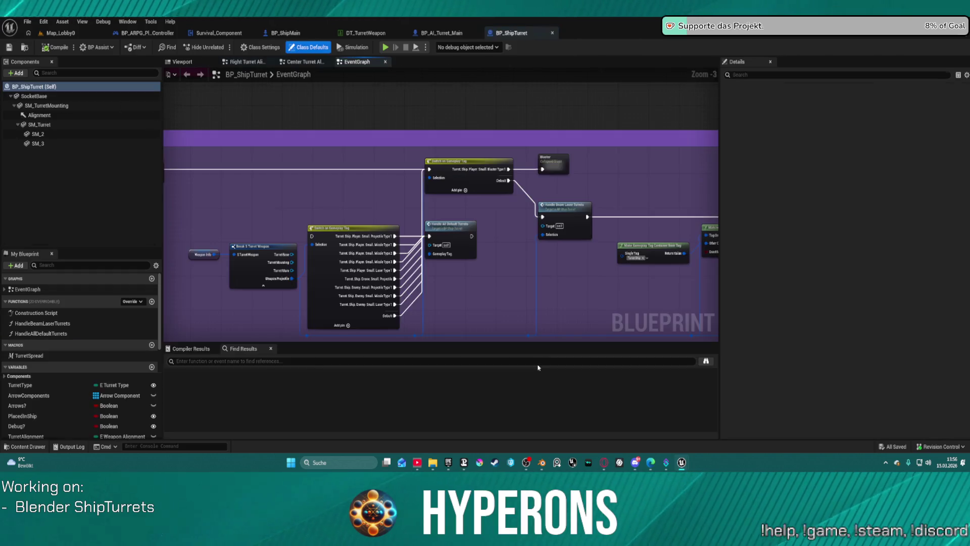
scroll(502, 267, down, 9)
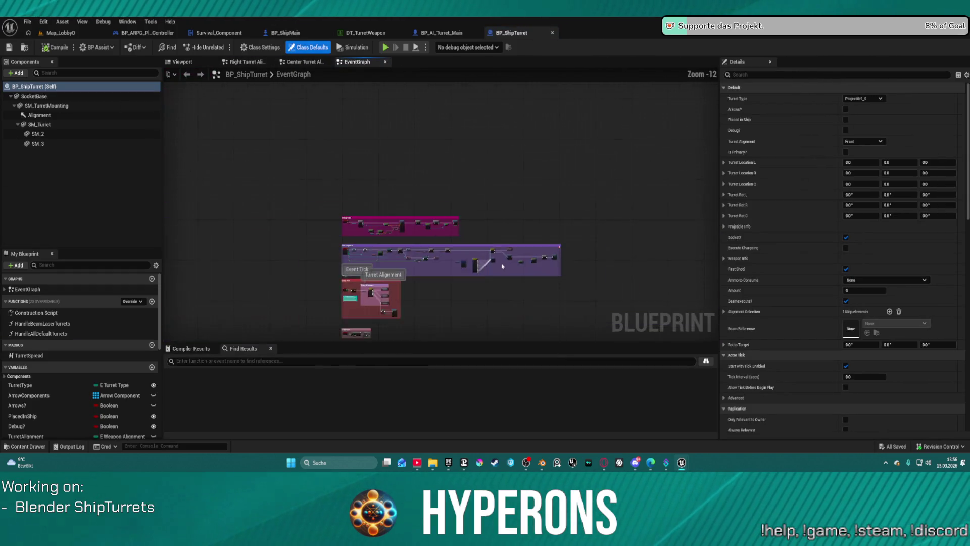
mouse_move(576, 263)
mouse_down()
mouse_move(573, 102)
mouse_move(547, 143)
mouse_up()
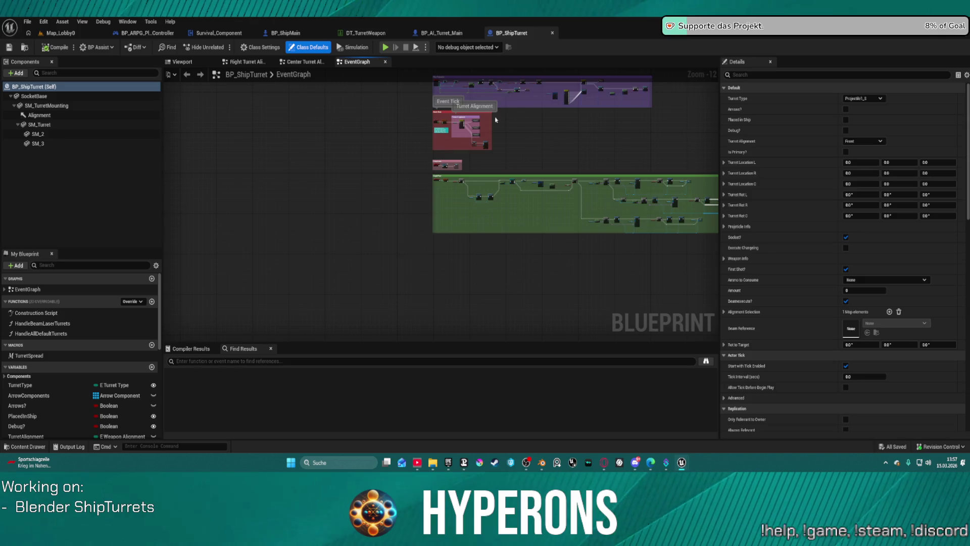
scroll(496, 119, up, 6)
Step: Open the Left Turret Alingement collapsed graph
double_click(204, 114)
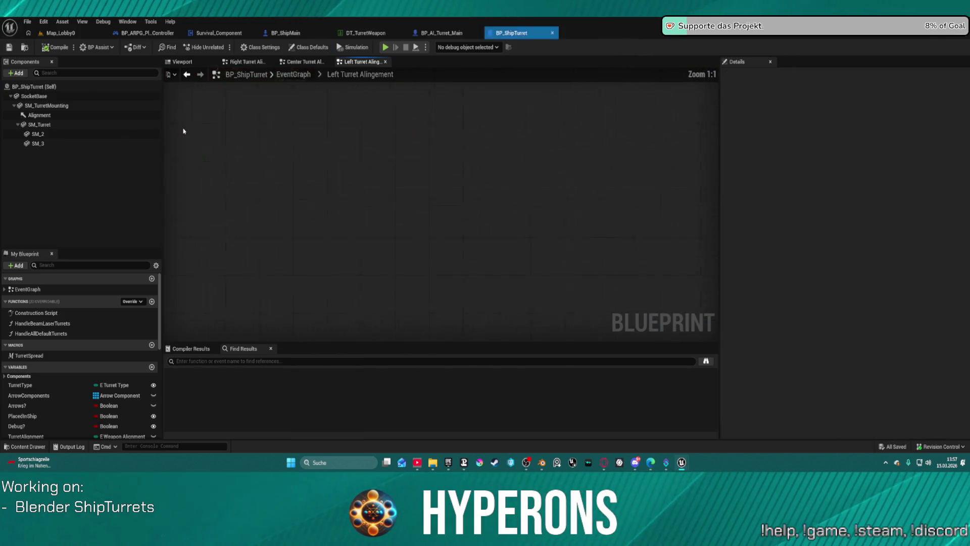
scroll(459, 167, down, 7)
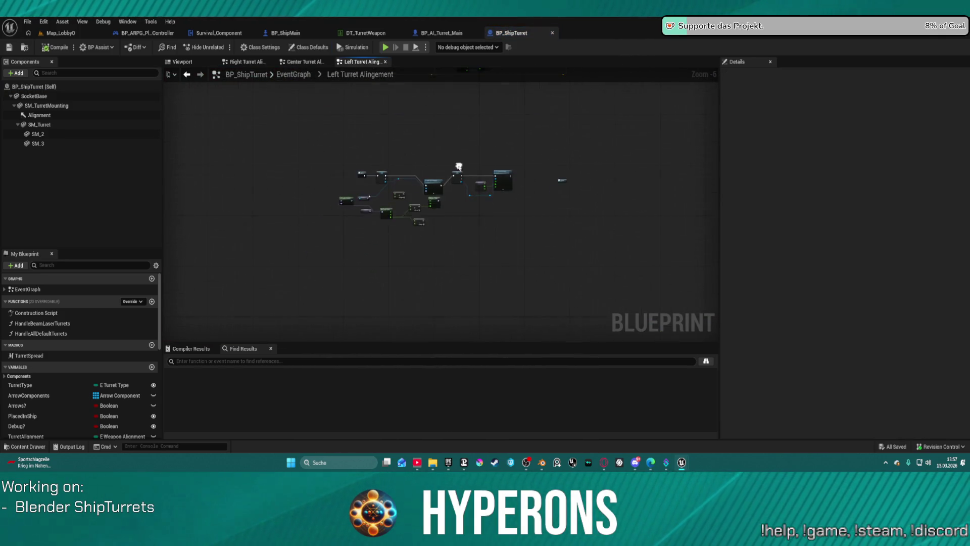
scroll(376, 188, up, 6)
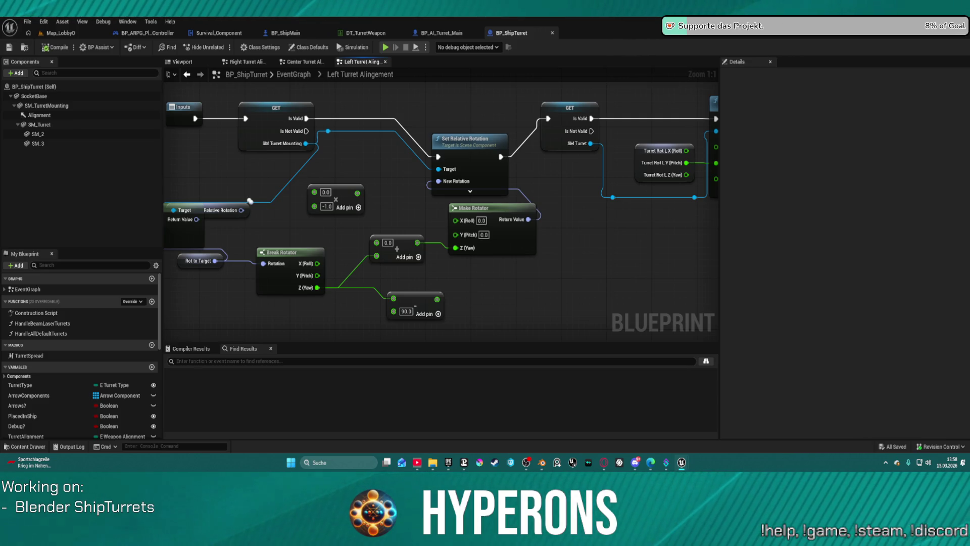
Step: Move Set Relative Rotation higher and pull a new connection from Turret Rot L's pitch
mouse_move(499, 137)
mouse_down()
mouse_move(520, 98)
mouse_move(503, 99)
mouse_up()
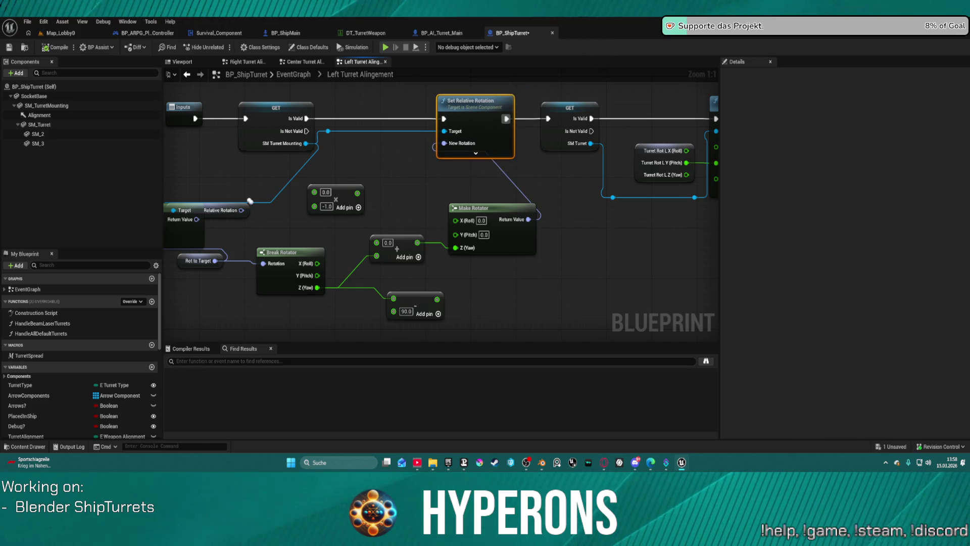
drag(529, 169, 359, 168)
mouse_move(471, 163)
mouse_down()
mouse_move(403, 254)
mouse_move(513, 265)
mouse_up()
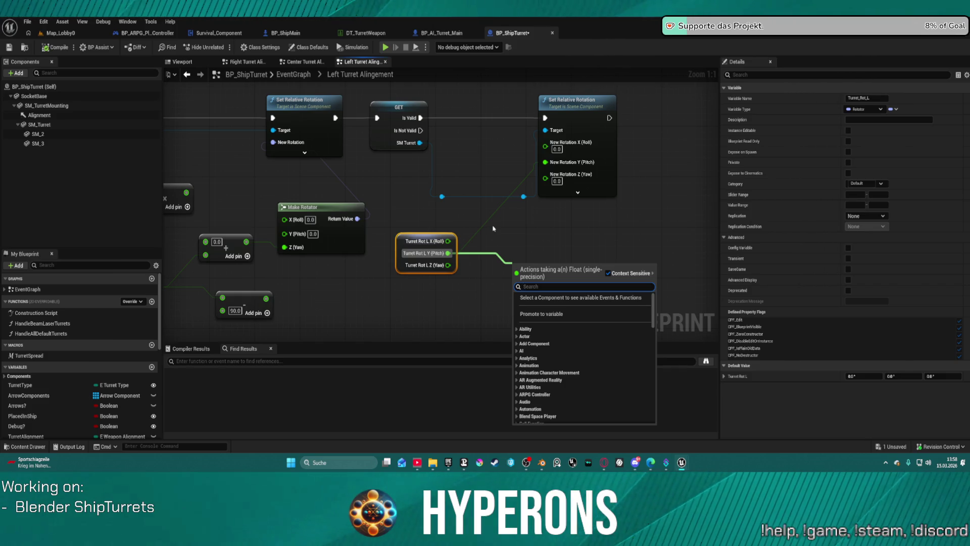
Step: Clamp Turret Rot L's pitch into New Rotation Y with a Clamp (Float), limits -30 to 30
text(clam)
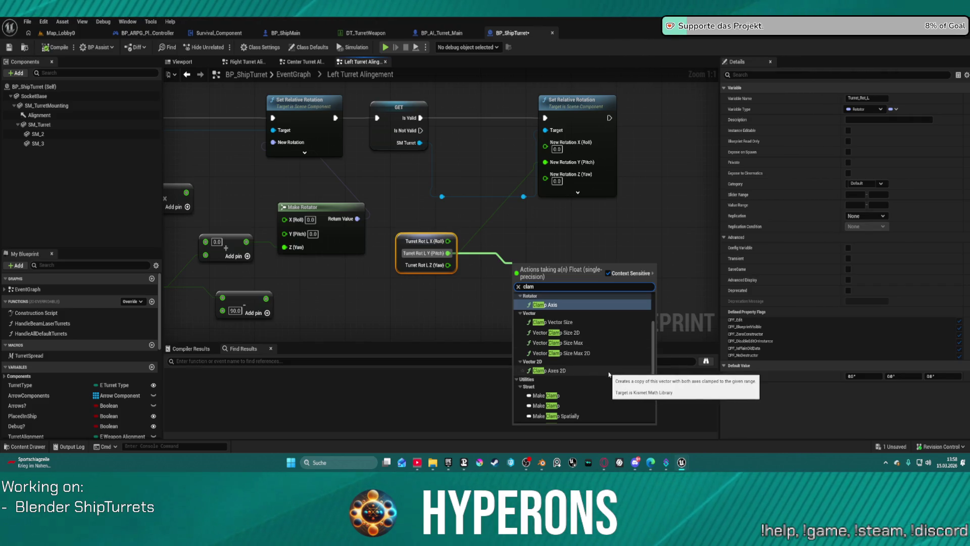
scroll(609, 374, up, 3)
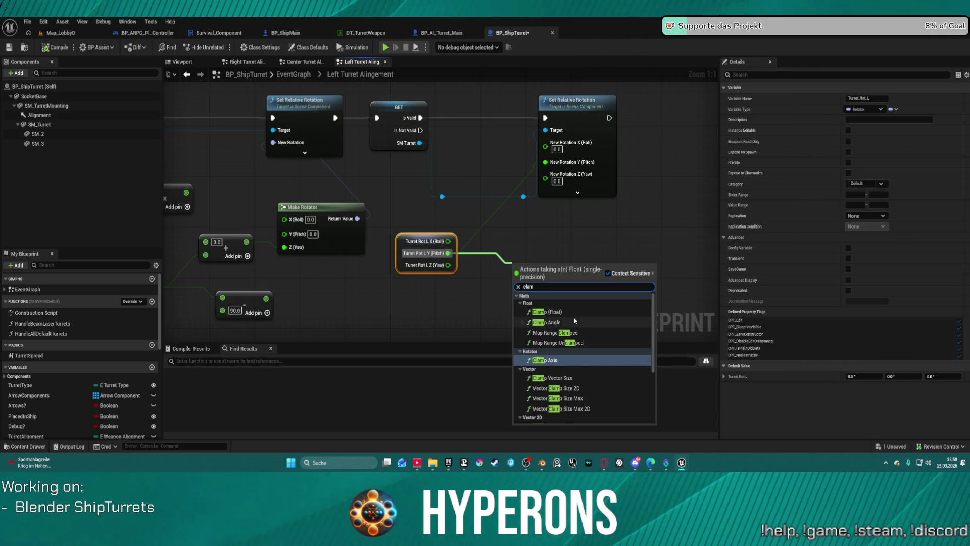
click(547, 312)
drag(582, 276, 549, 163)
click(535, 289)
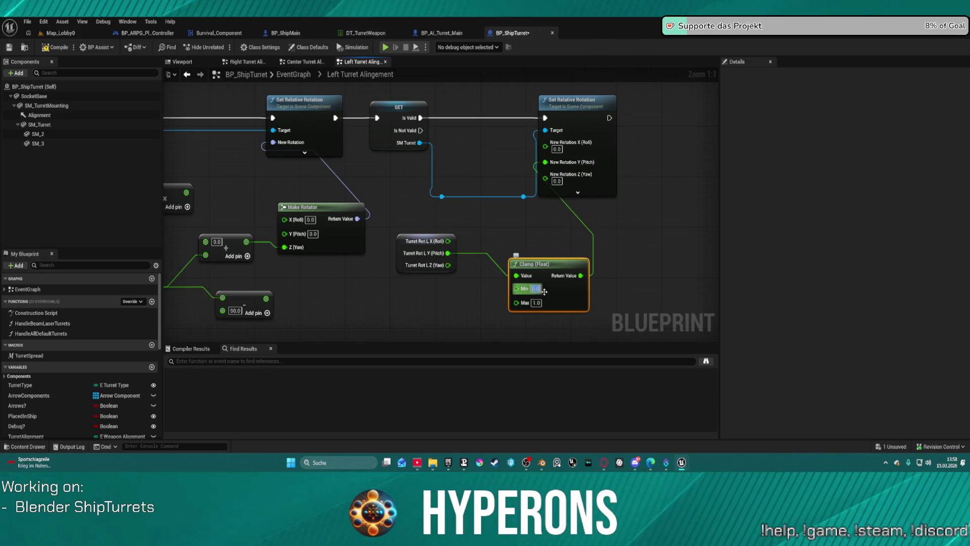
text(-90)
key(Tab)
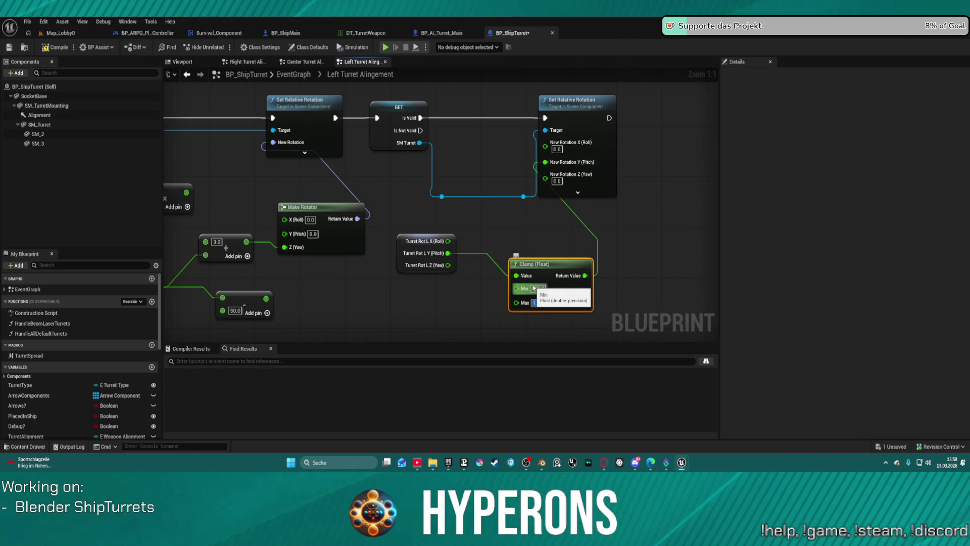
text(30)
click(596, 243)
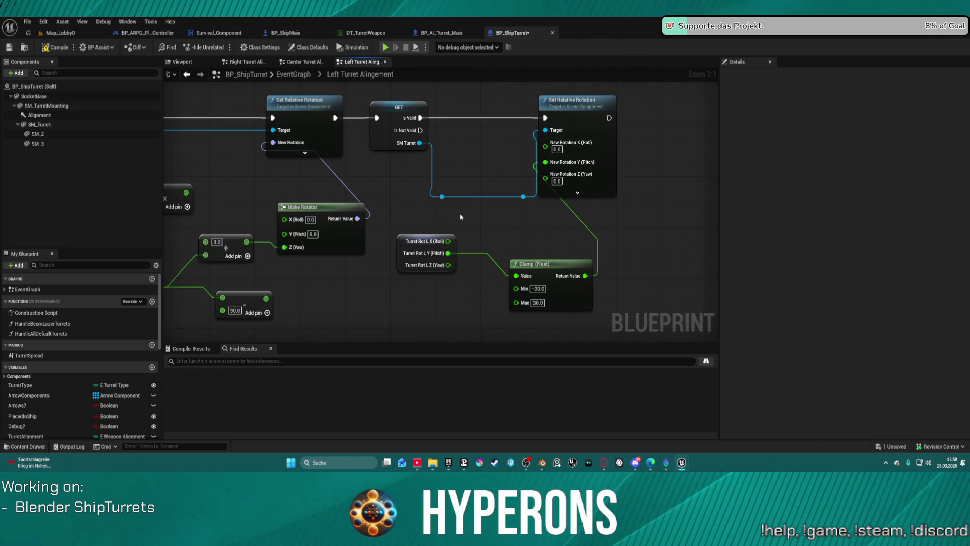
Step: Tidy the Clamp and Make Rotator nodes and wire Break Rotator's yaw into Make Rotator's yaw
drag(440, 219, 533, 172)
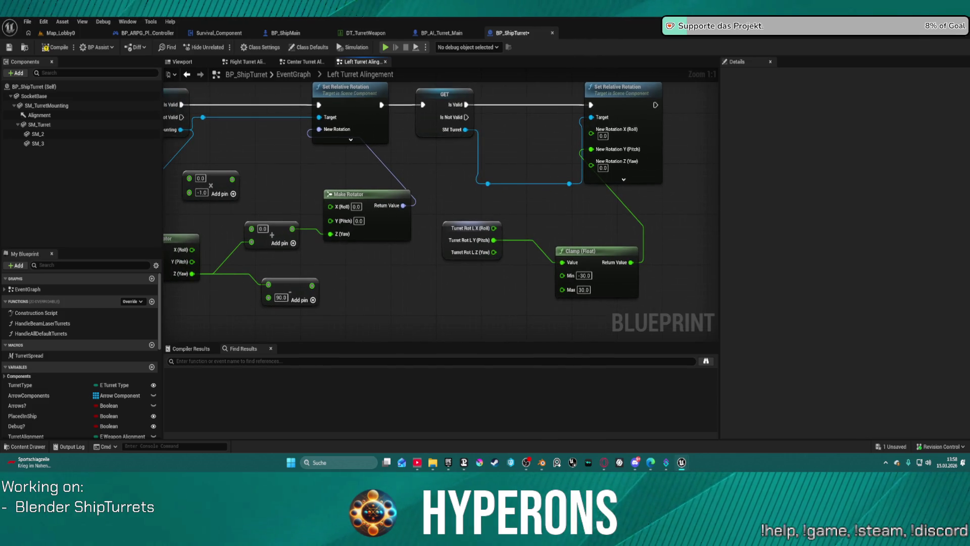
drag(581, 256, 541, 237)
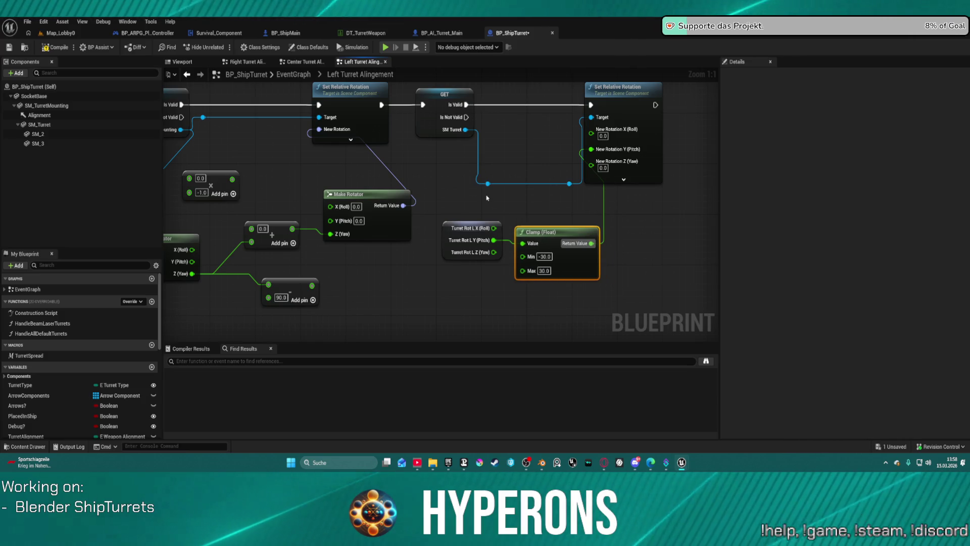
click(469, 225)
drag(419, 238, 581, 252)
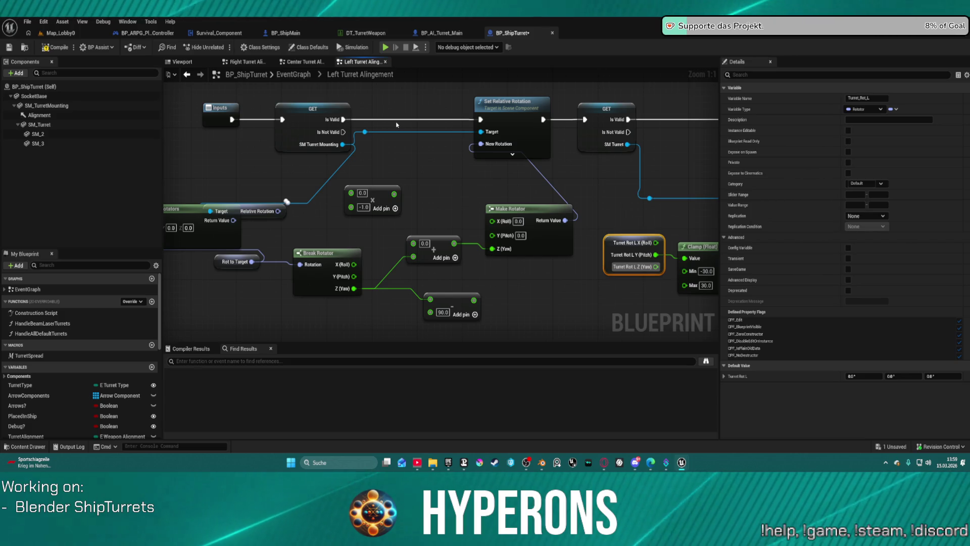
drag(545, 208, 517, 189)
mouse_move(354, 288)
mouse_down()
mouse_move(385, 273)
mouse_move(473, 152)
mouse_move(464, 234)
mouse_move(417, 331)
mouse_up()
Step: Select the Rot to Target node, then return to BP_ShipMain's turret alignment graph
mouse_move(569, 216)
mouse_down()
mouse_move(652, 228)
mouse_move(629, 293)
mouse_up()
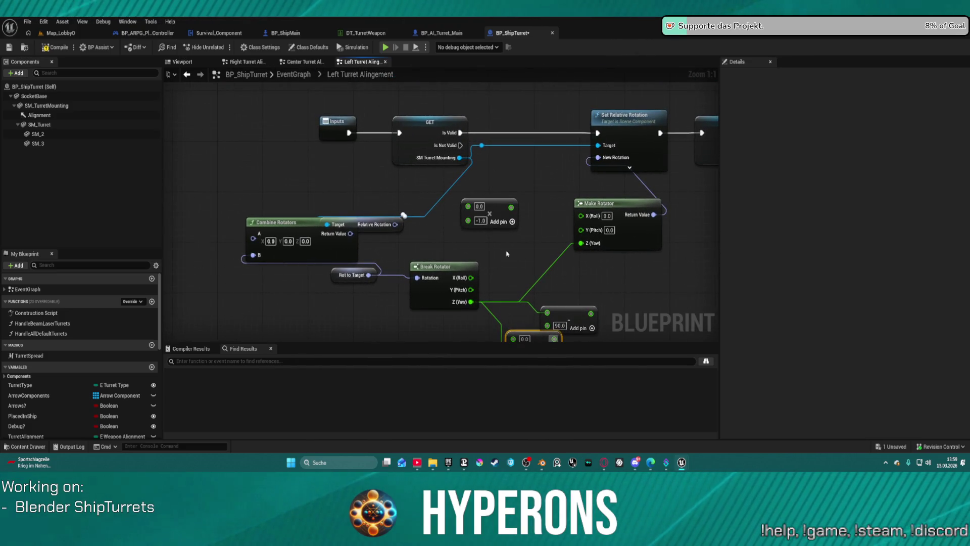
click(352, 275)
click(293, 33)
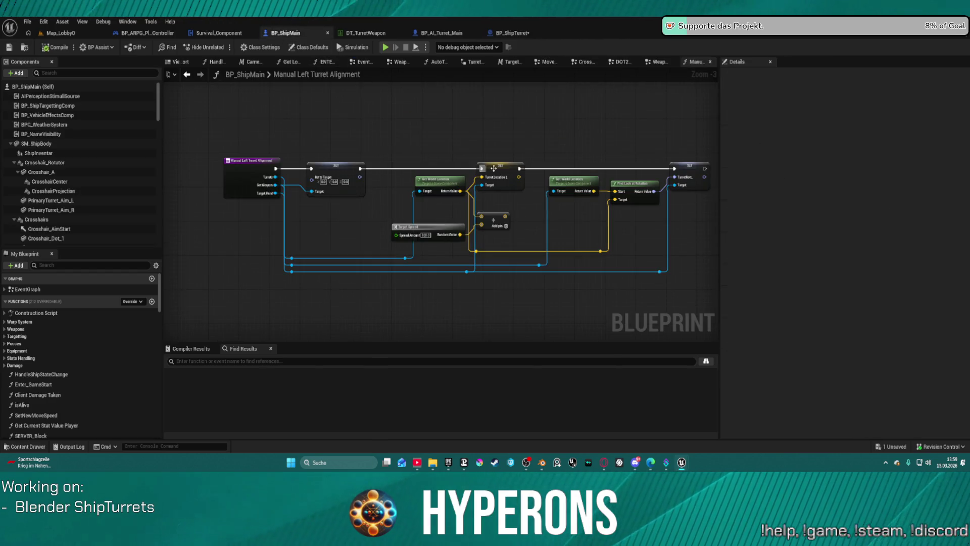
Step: Open the AutoTargetingTurretAlignment graph and survey its turret rotation chains and Cast To nodes
mouse_move(307, 106)
mouse_down()
mouse_move(256, 83)
mouse_move(348, 87)
mouse_up()
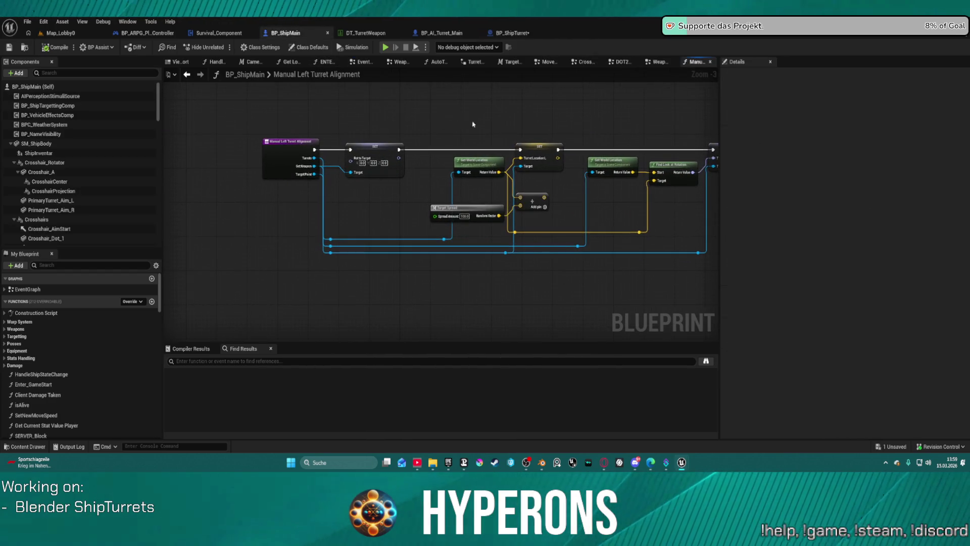
click(187, 75)
drag(406, 221, 560, 215)
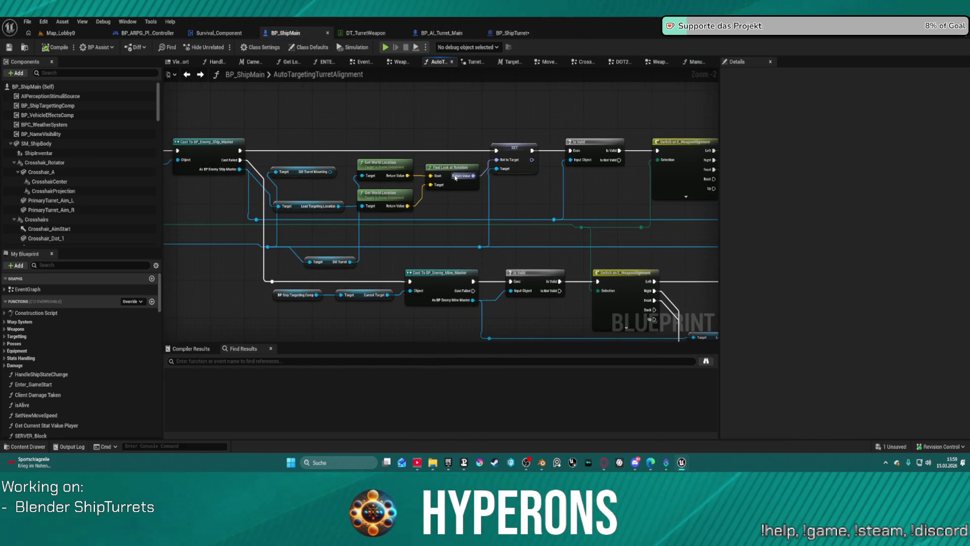
mouse_move(502, 228)
mouse_down()
mouse_move(273, 82)
mouse_move(205, 63)
mouse_up()
key(ctrl+v)
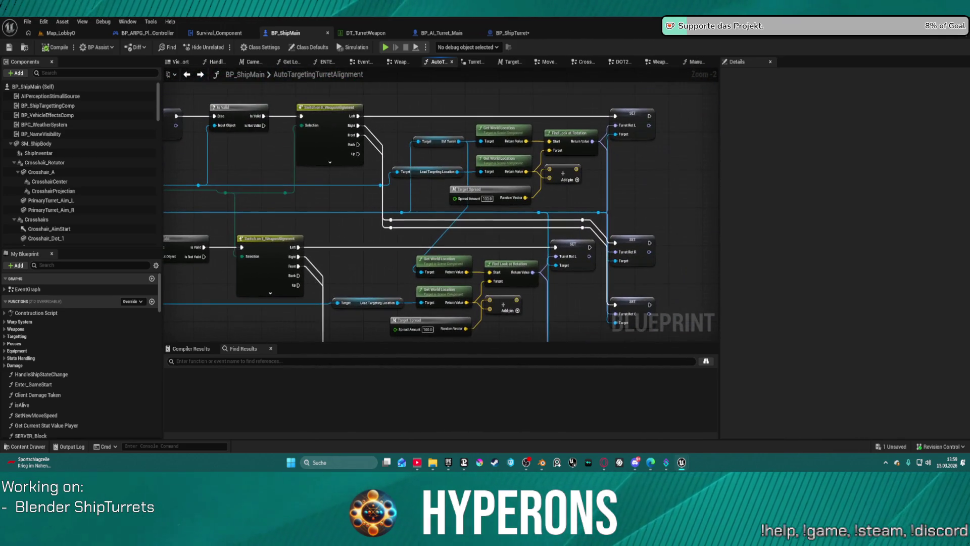
mouse_move(146, 193)
mouse_down()
mouse_move(532, 190)
mouse_move(97, 166)
mouse_move(94, 143)
mouse_up()
mouse_move(223, 151)
mouse_down()
mouse_move(457, 156)
mouse_move(628, 212)
mouse_move(698, 222)
mouse_move(552, 199)
mouse_up()
Step: Move the SM Turret Mounting getter down and left, below Lead Targeting Location
scroll(552, 199, up, 1)
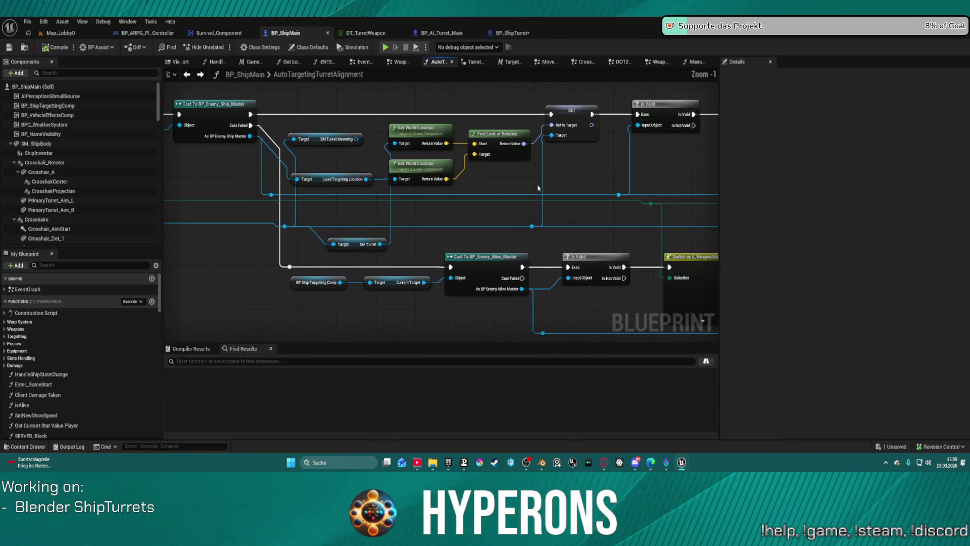
mouse_move(426, 119)
mouse_down()
mouse_move(300, 91)
mouse_move(174, 40)
mouse_move(50, 10)
mouse_up()
mouse_move(413, 243)
mouse_down()
mouse_move(414, 97)
mouse_move(607, 142)
mouse_up()
scroll(414, 97, down, 4)
scroll(413, 97, up, 4)
mouse_move(524, 145)
mouse_down()
mouse_move(572, 182)
mouse_move(414, 182)
mouse_move(367, 219)
mouse_move(475, 291)
mouse_up()
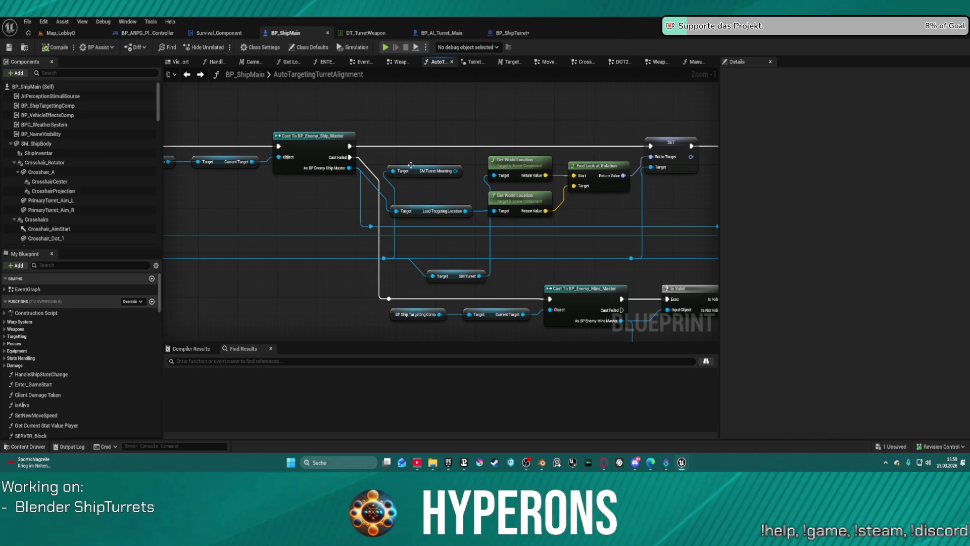
mouse_move(411, 165)
mouse_down()
mouse_move(372, 303)
mouse_move(306, 235)
mouse_move(333, 249)
mouse_move(424, 245)
mouse_up()
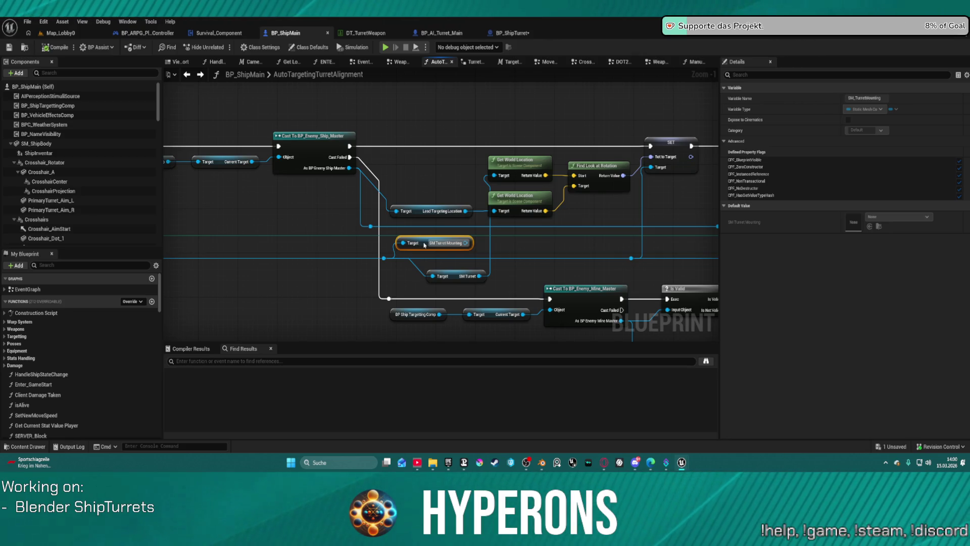
Step: Add an SM Ship Body getter to the Auto Targeting Turret Alignment graph
drag(424, 245, 424, 245)
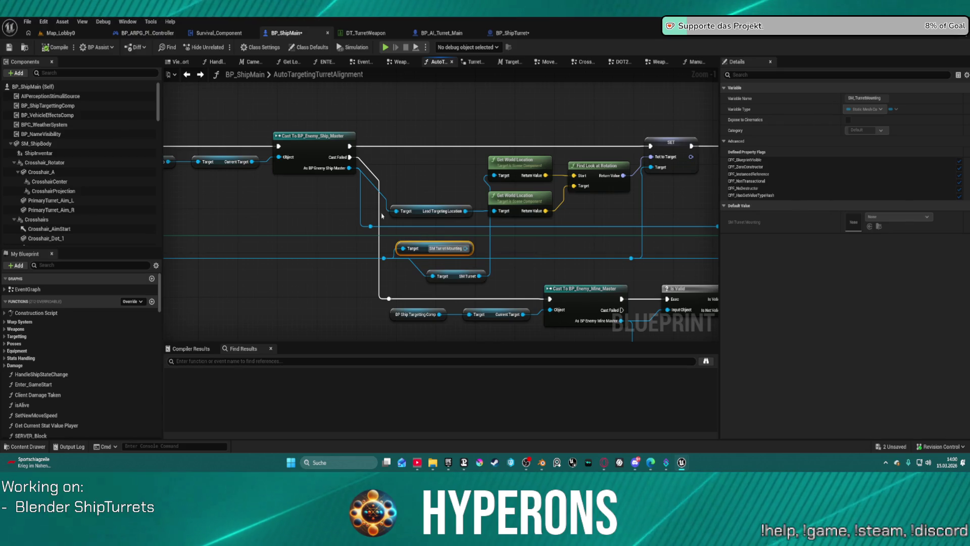
mouse_move(354, 199)
mouse_down()
mouse_move(648, 201)
mouse_move(362, 201)
mouse_up()
right_click(453, 154)
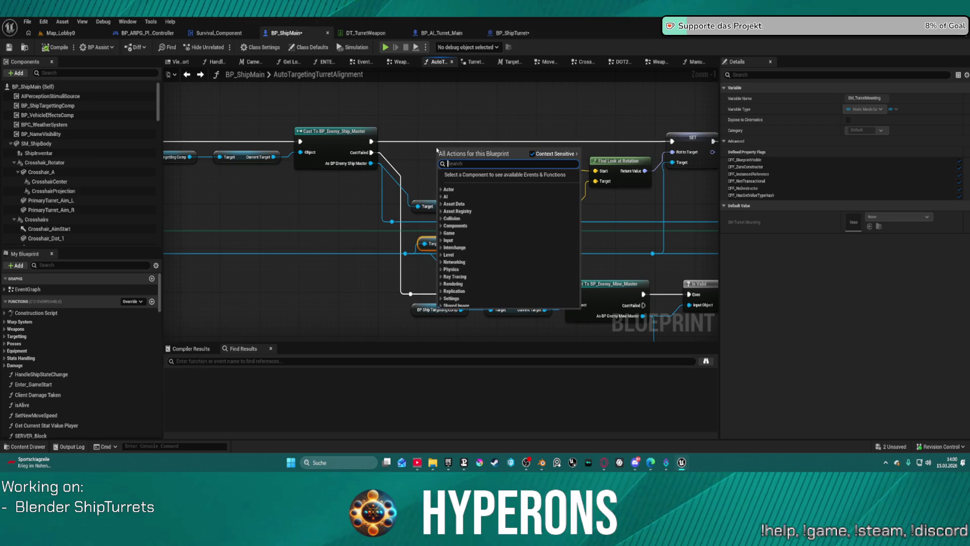
drag(35, 143, 516, 171)
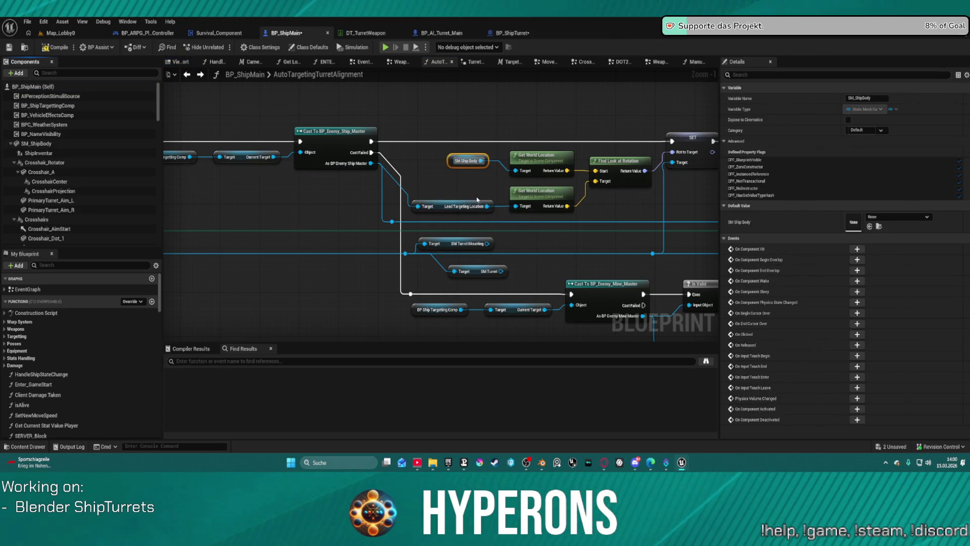
drag(463, 197, 403, 186)
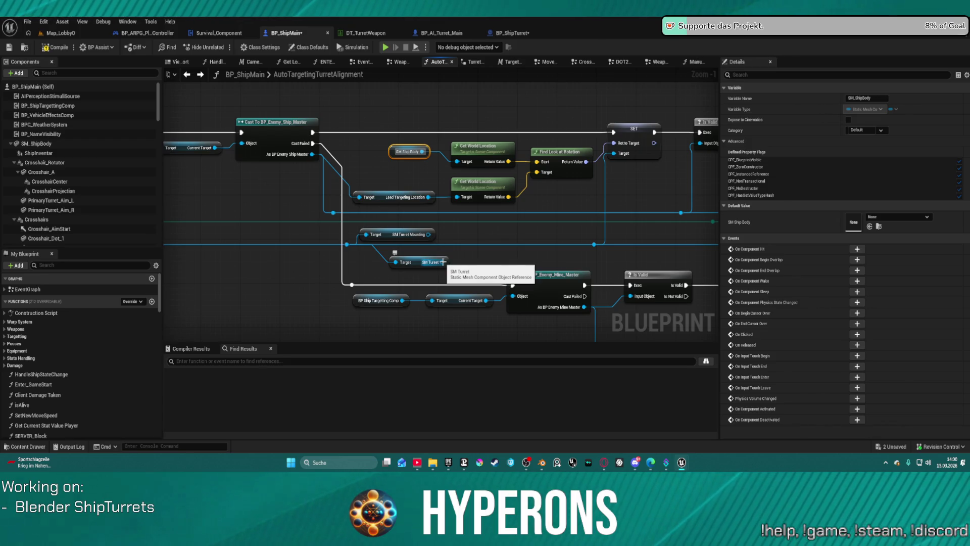
Step: Wire SM Turret into the upper Get World Location's Target and place the getter beside it
drag(443, 261, 458, 162)
click(428, 264)
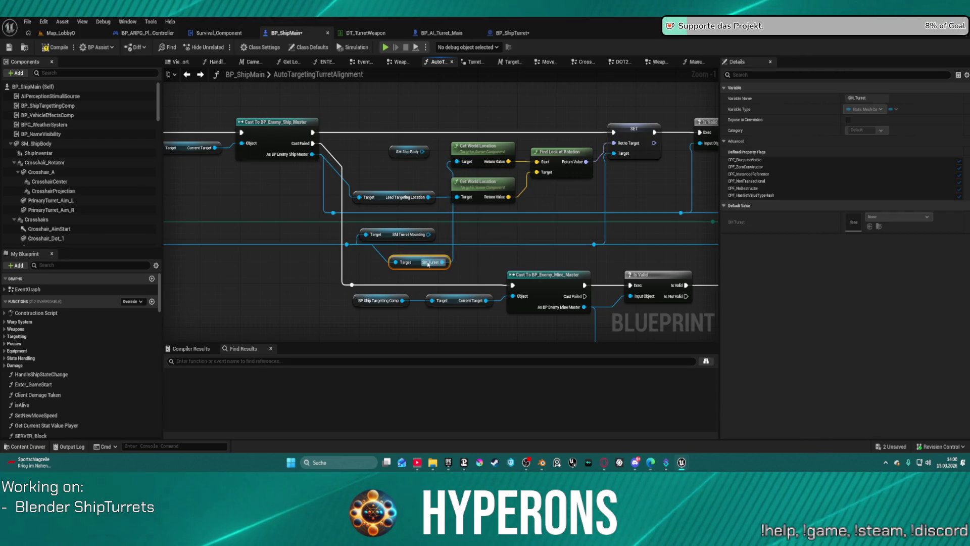
mouse_move(428, 264)
mouse_down()
mouse_move(415, 258)
mouse_move(394, 171)
mouse_up()
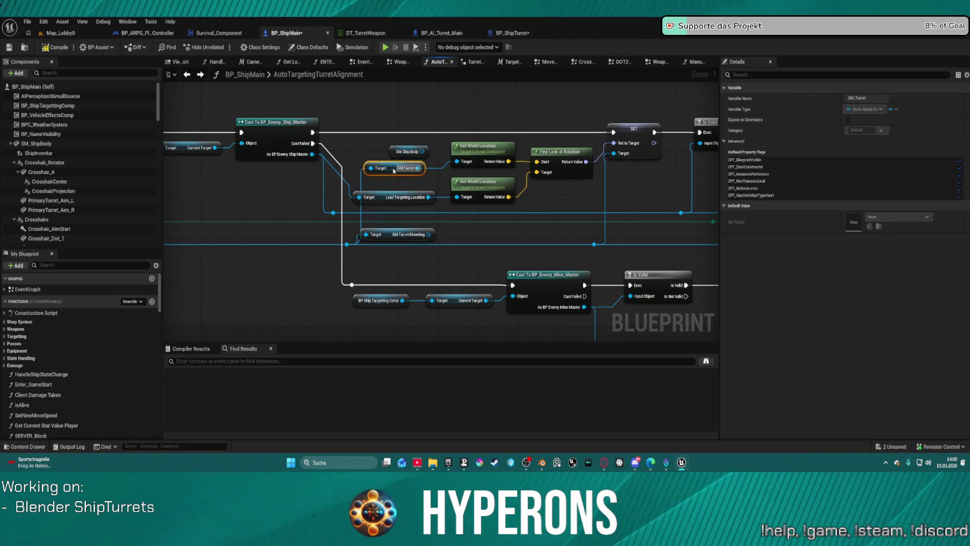
click(426, 232)
mouse_move(428, 234)
mouse_down()
mouse_move(407, 258)
mouse_move(404, 236)
mouse_up()
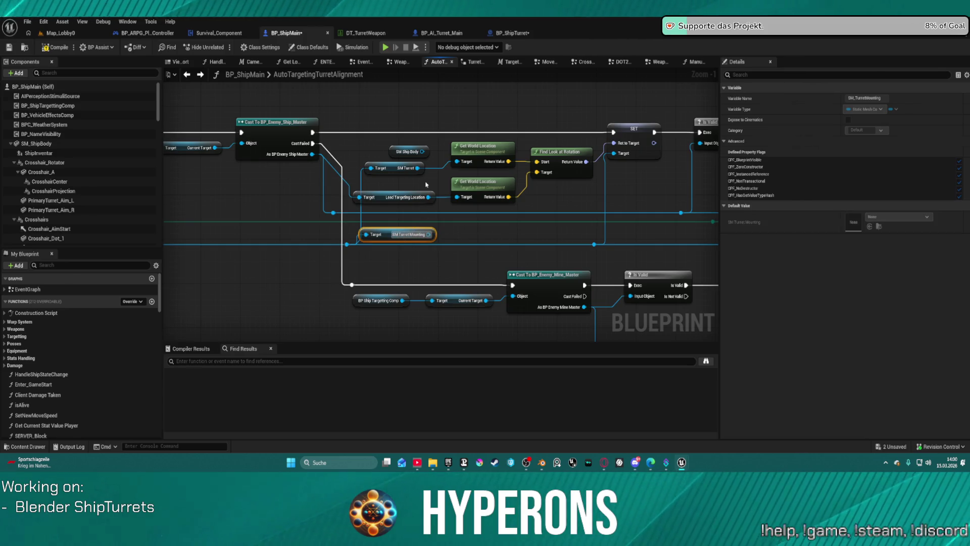
mouse_move(389, 169)
mouse_down()
mouse_move(398, 168)
mouse_move(384, 169)
mouse_up()
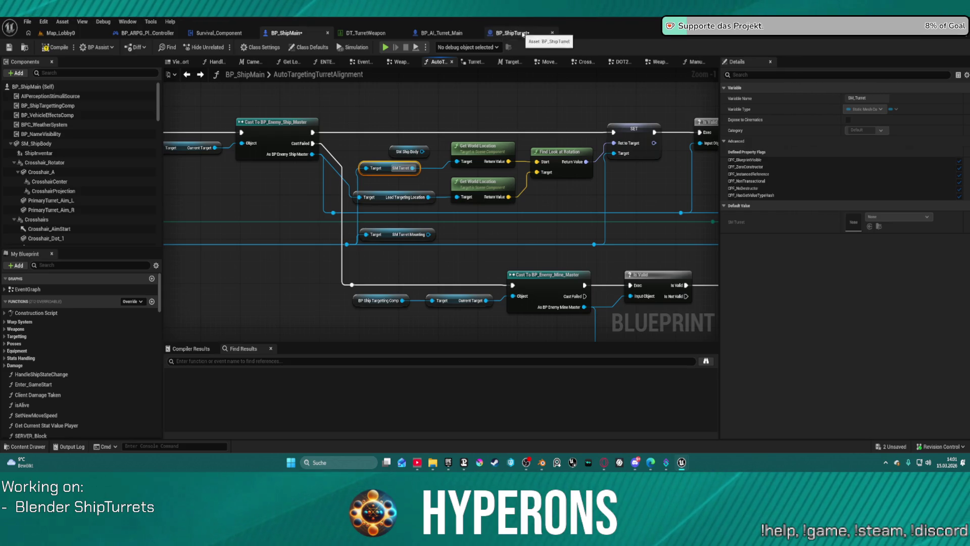
Step: Delete Combine Rotators and the multiply, subtract and add nodes from Left Turret Alingement
click(524, 37)
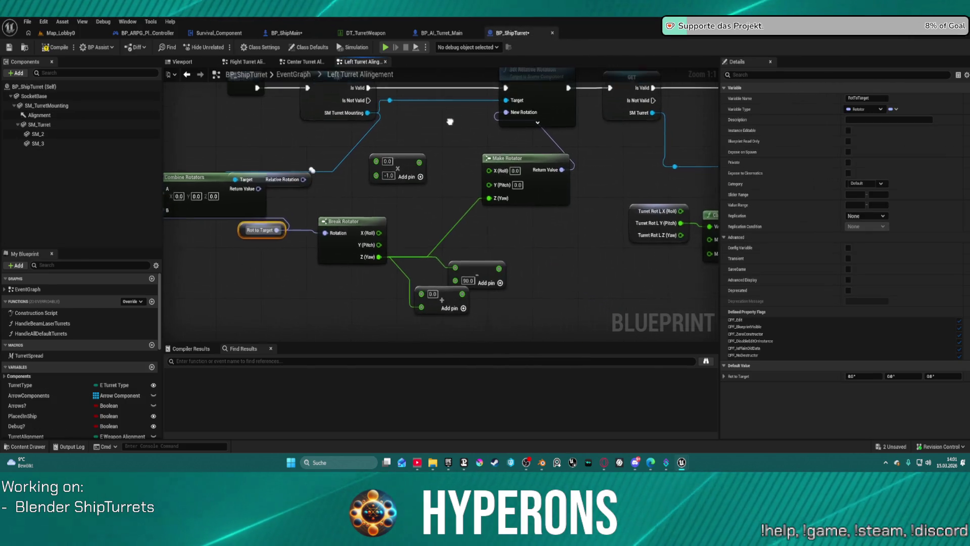
mouse_move(419, 141)
mouse_down()
mouse_move(563, 134)
mouse_move(540, 158)
mouse_up()
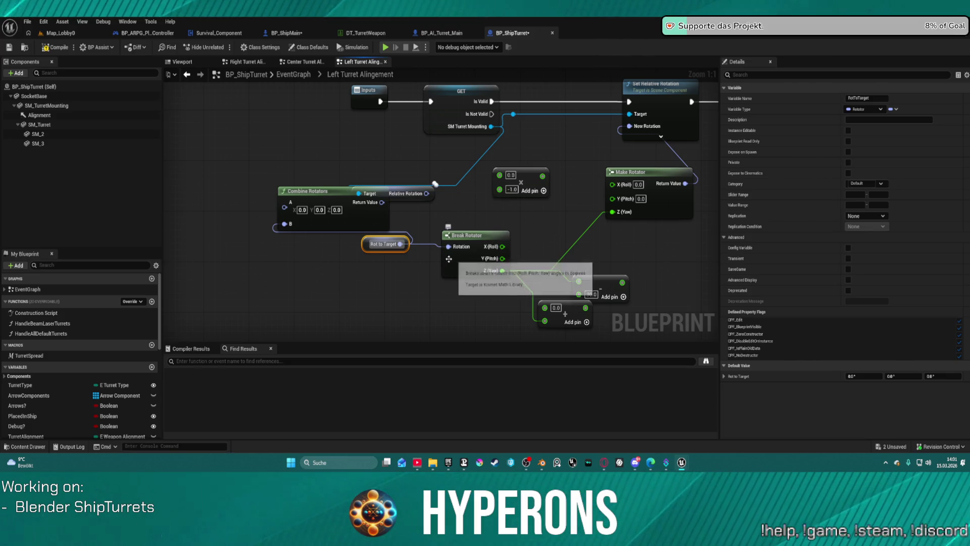
click(371, 212)
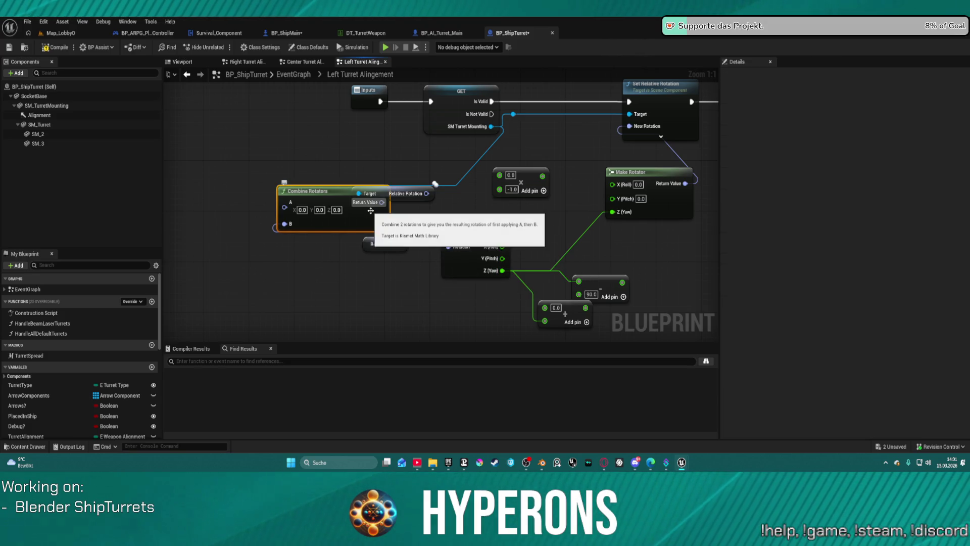
key(Delete)
mouse_move(570, 180)
mouse_down()
mouse_move(561, 213)
mouse_move(589, 282)
mouse_move(545, 326)
mouse_up()
key(Delete)
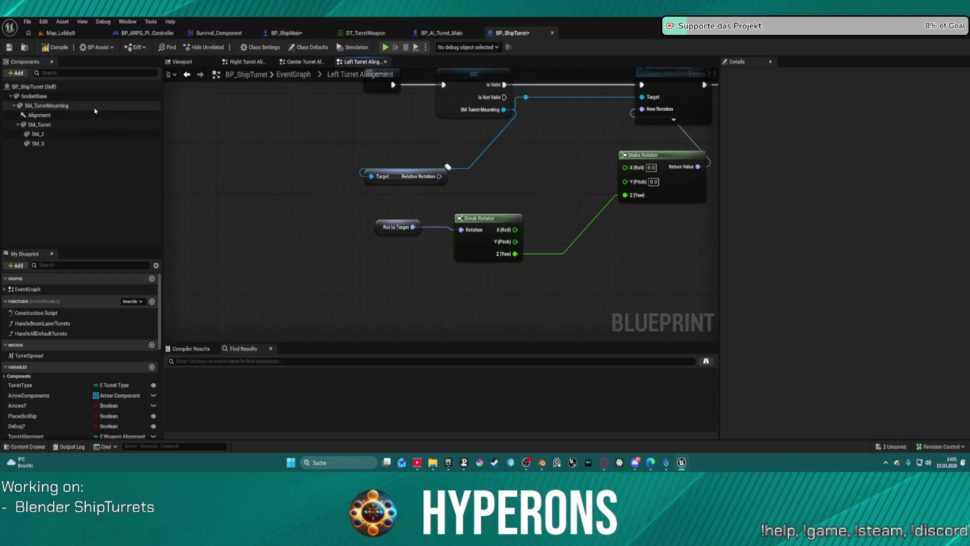
Step: Turn SM_TurretMounting around its yaw axis with the rotate gizmo, then start Play
click(76, 106)
click(182, 61)
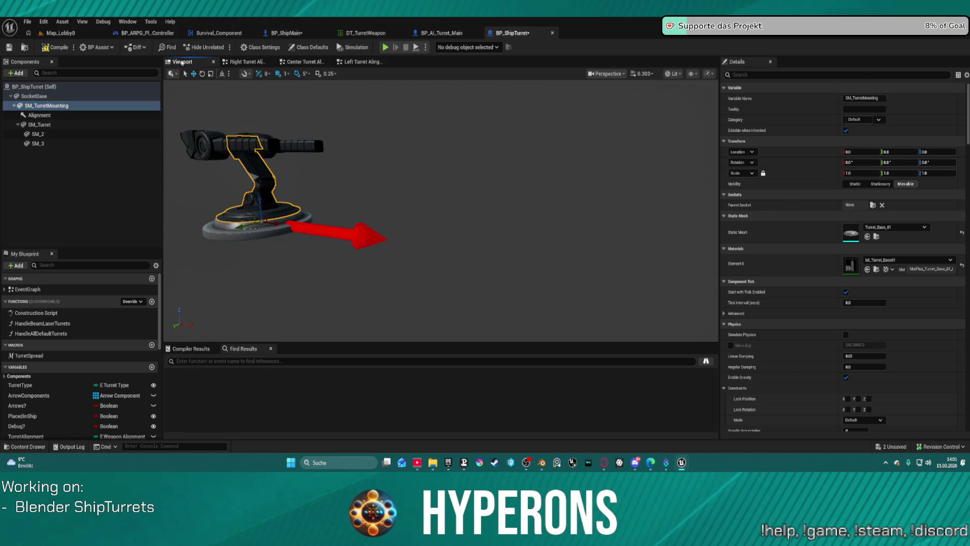
key(e)
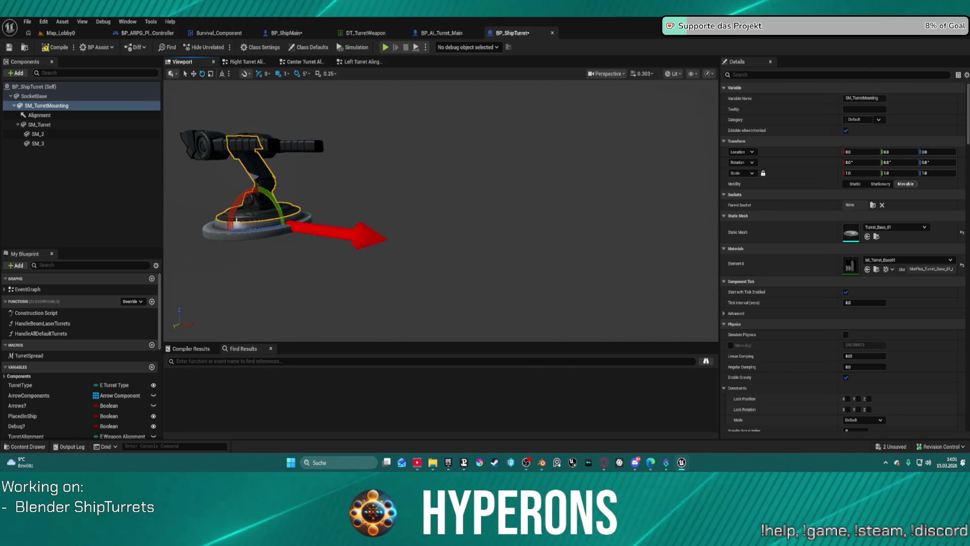
mouse_move(298, 225)
mouse_down()
mouse_move(273, 225)
mouse_move(317, 225)
mouse_move(248, 225)
mouse_move(303, 225)
mouse_up()
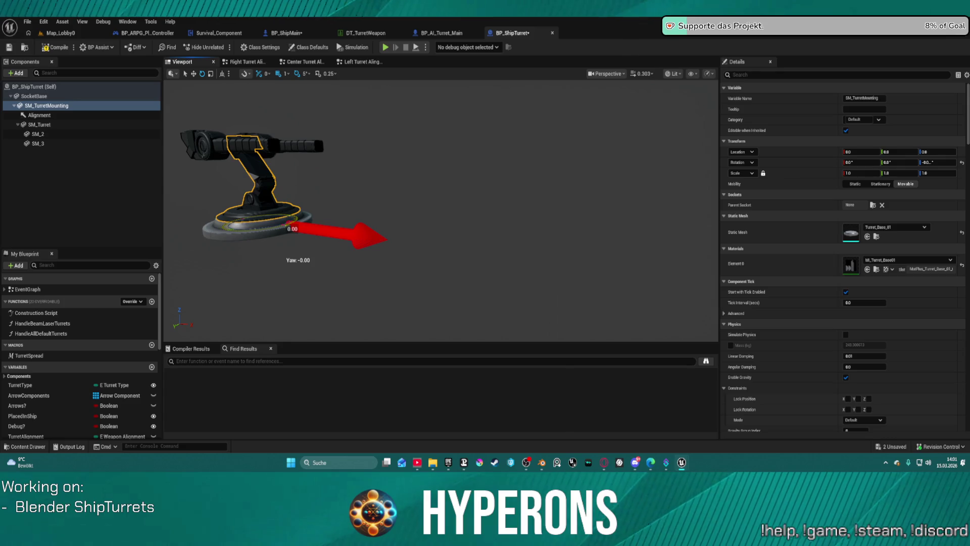
click(386, 48)
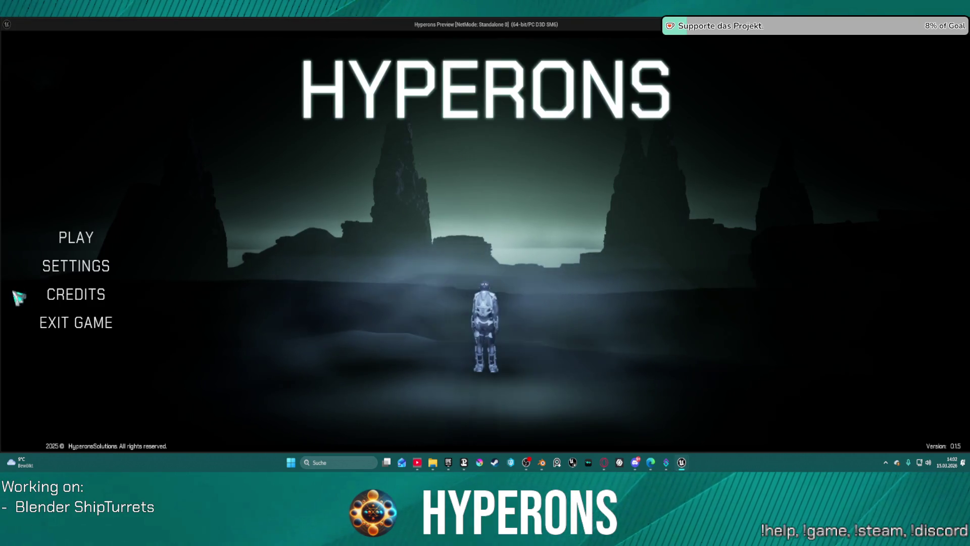
Step: Start the game with the second saved character, fly the ship, then Esc back to the editor
click(65, 235)
click(356, 238)
click(411, 393)
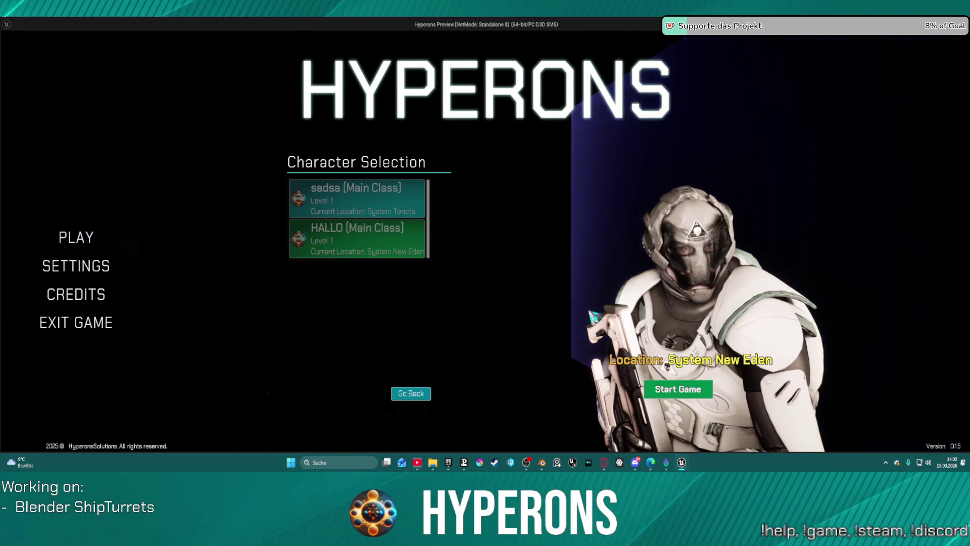
click(678, 388)
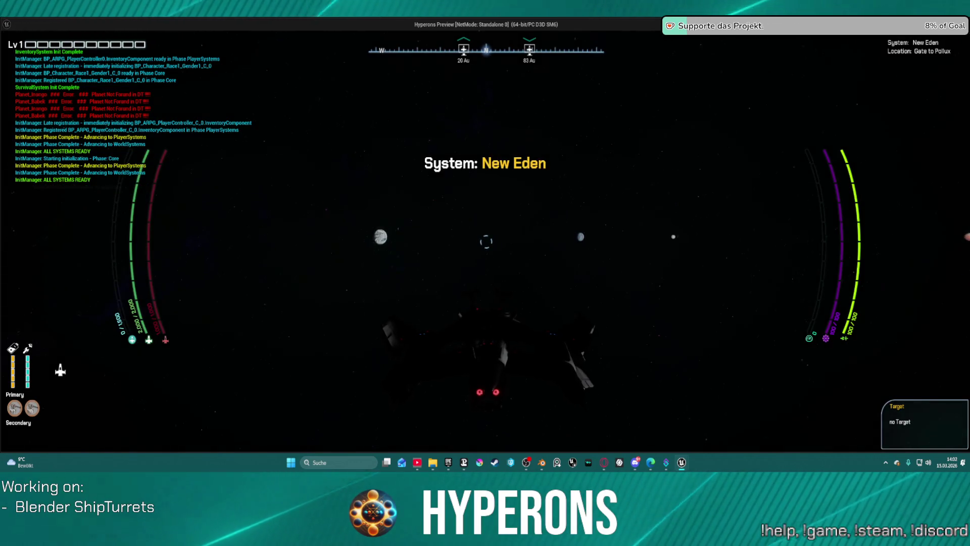
key(w)
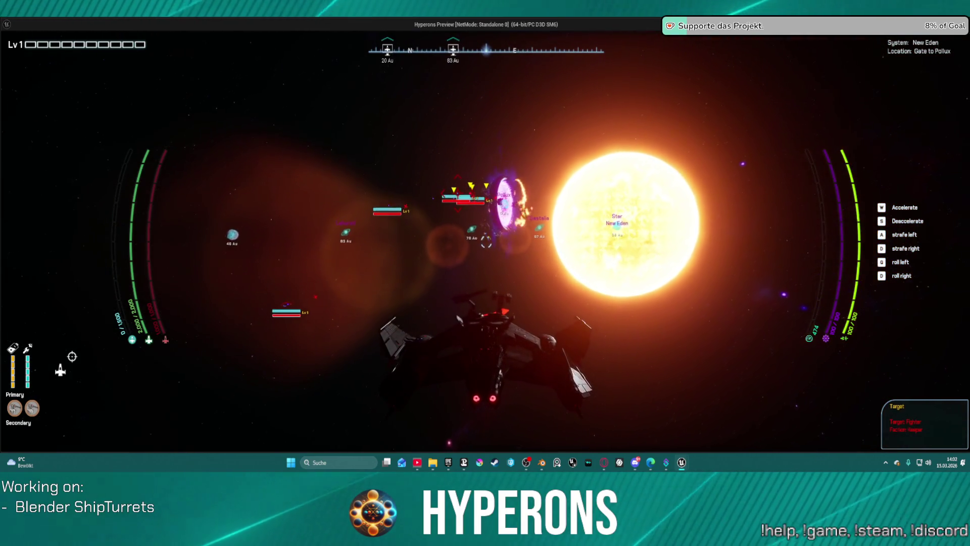
key(Escape)
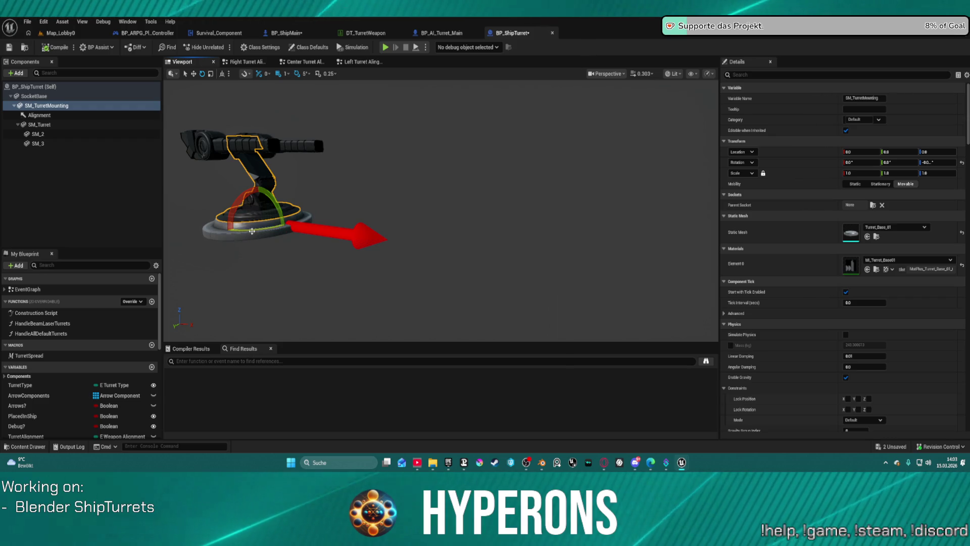
Step: Select the red Alignment arrow and raise it up to the turret's gun barrel
click(67, 118)
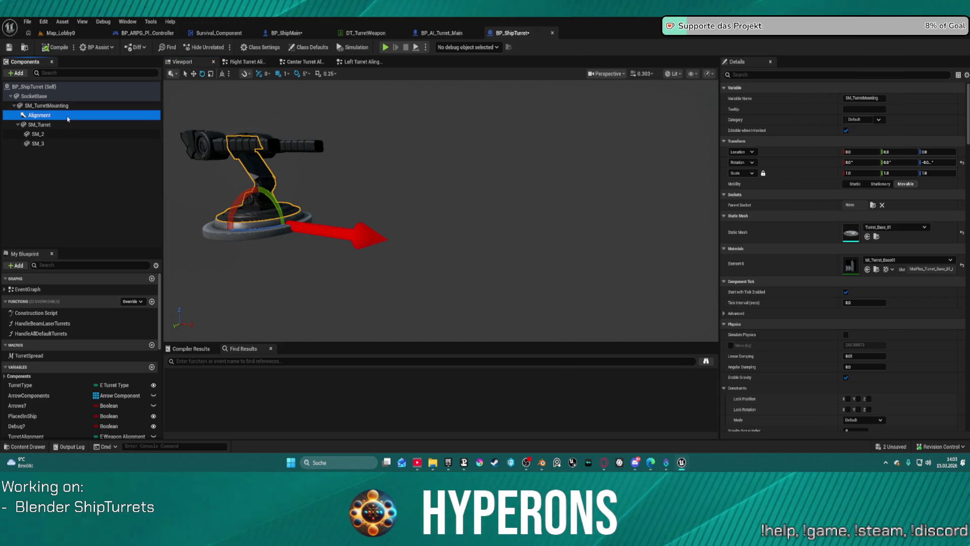
click(256, 230)
click(252, 172)
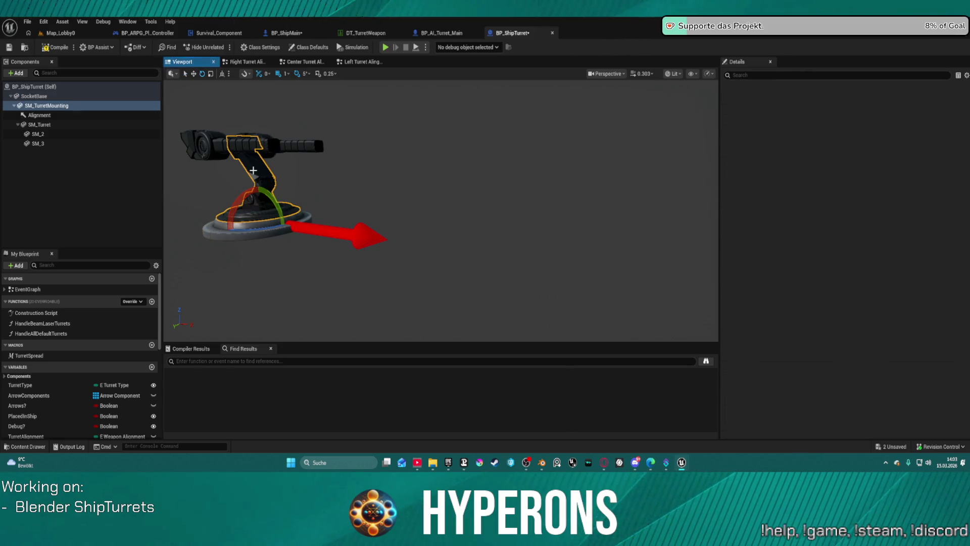
click(39, 115)
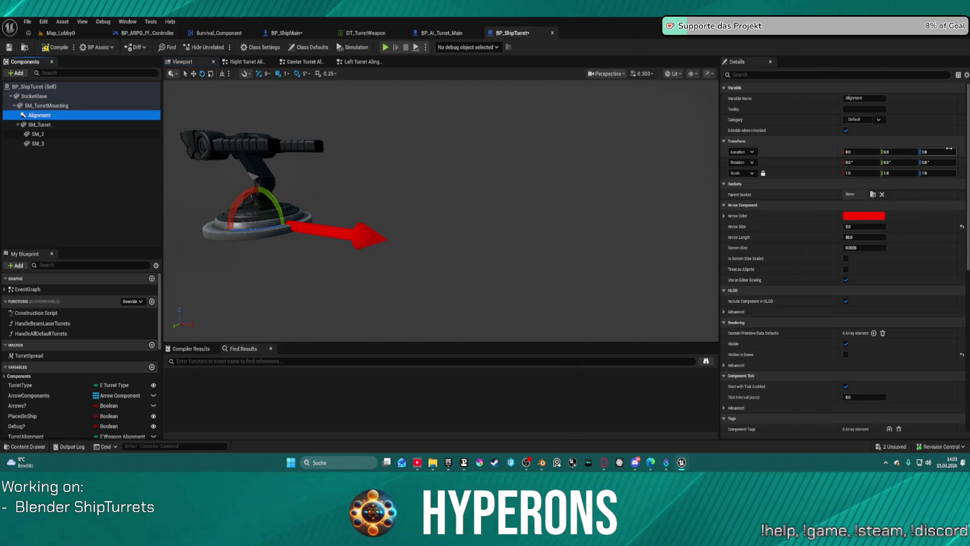
click(386, 198)
click(284, 222)
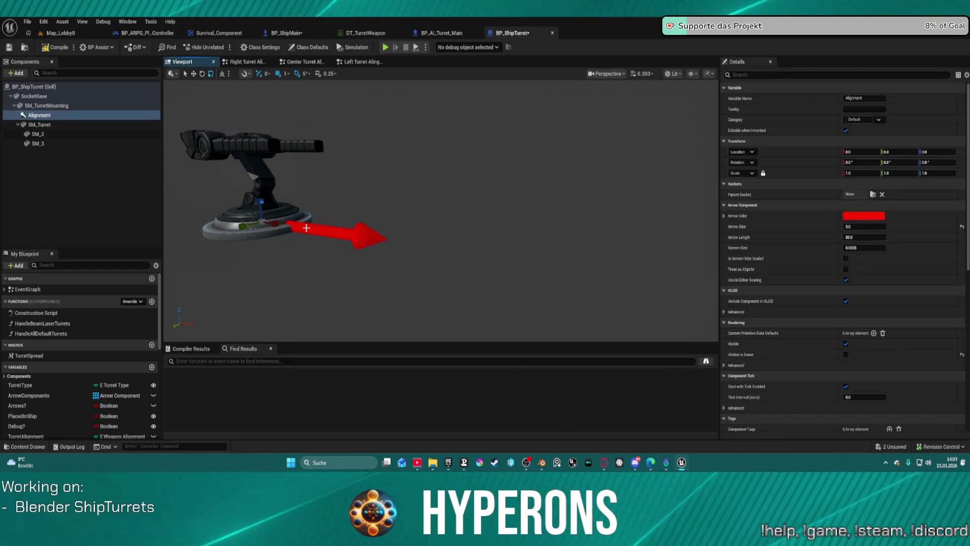
drag(257, 197, 260, 140)
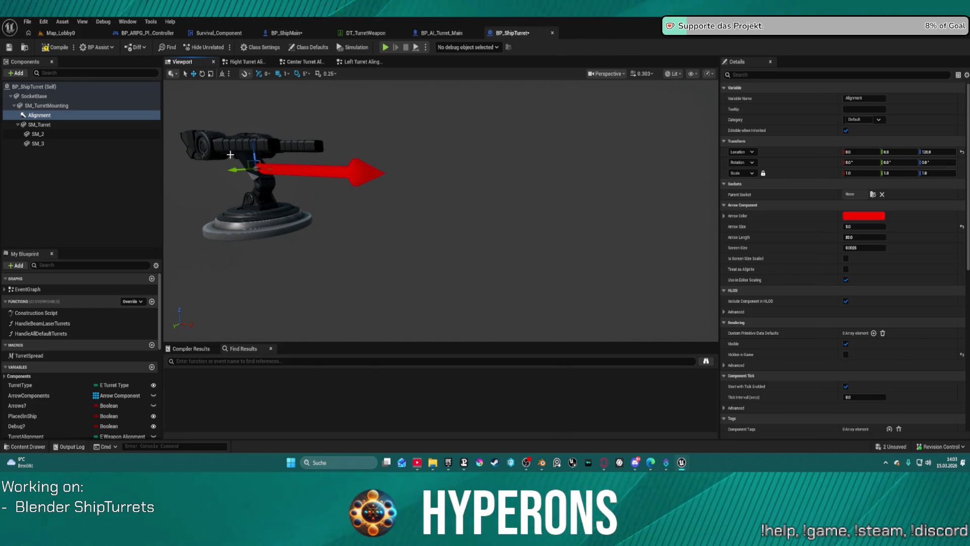
click(417, 154)
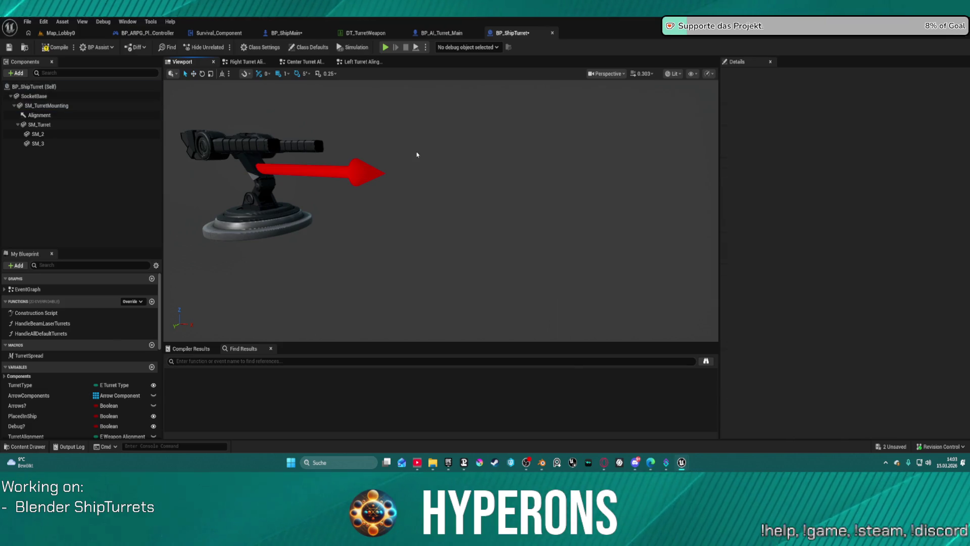
Step: Frame the Alignment arrow and attach it to SM_Turret in the Components panel
scroll(352, 157, down, 5)
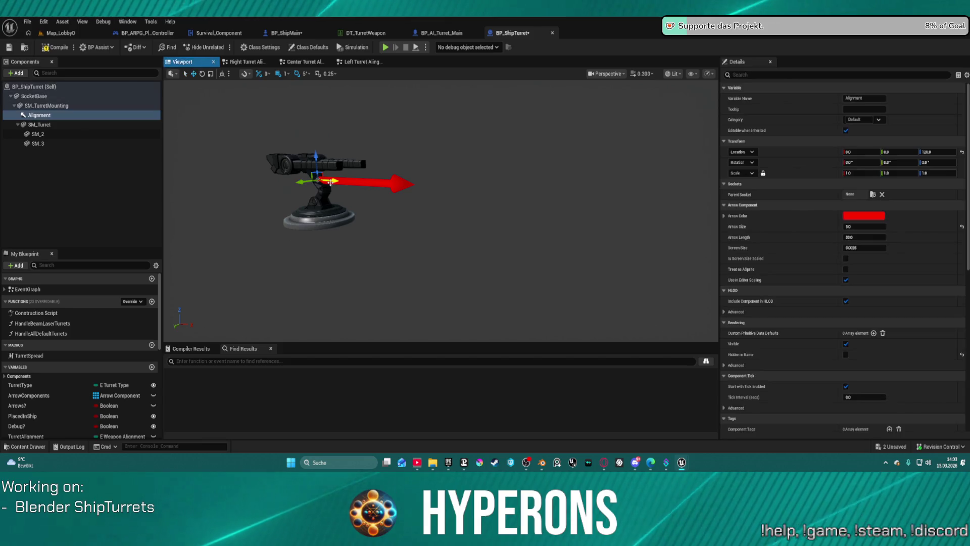
click(39, 115)
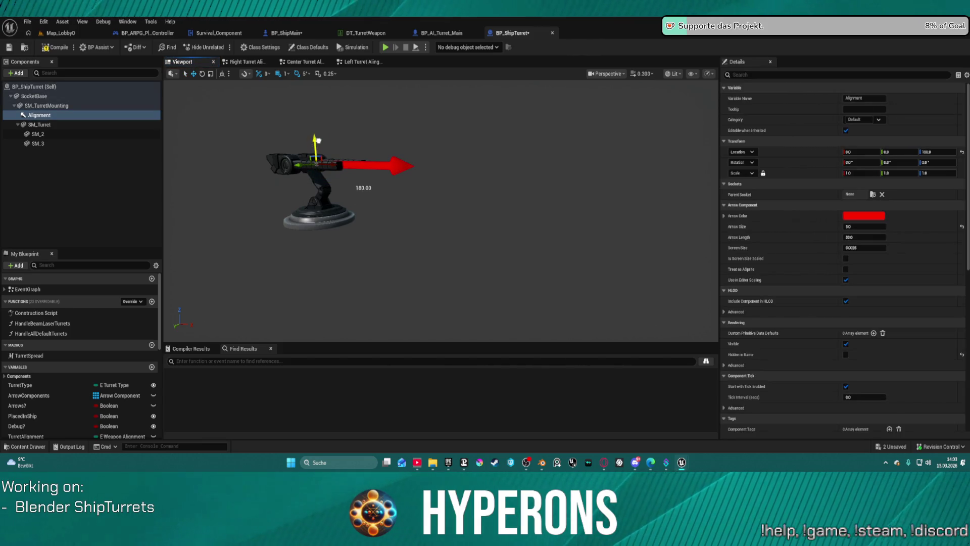
scroll(387, 159, down, 2)
key(f)
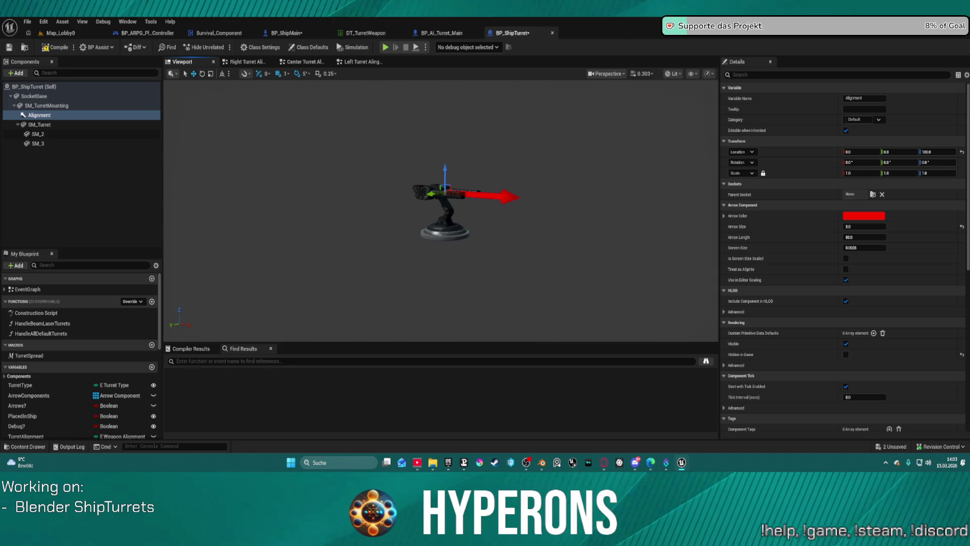
scroll(387, 158, up, 5)
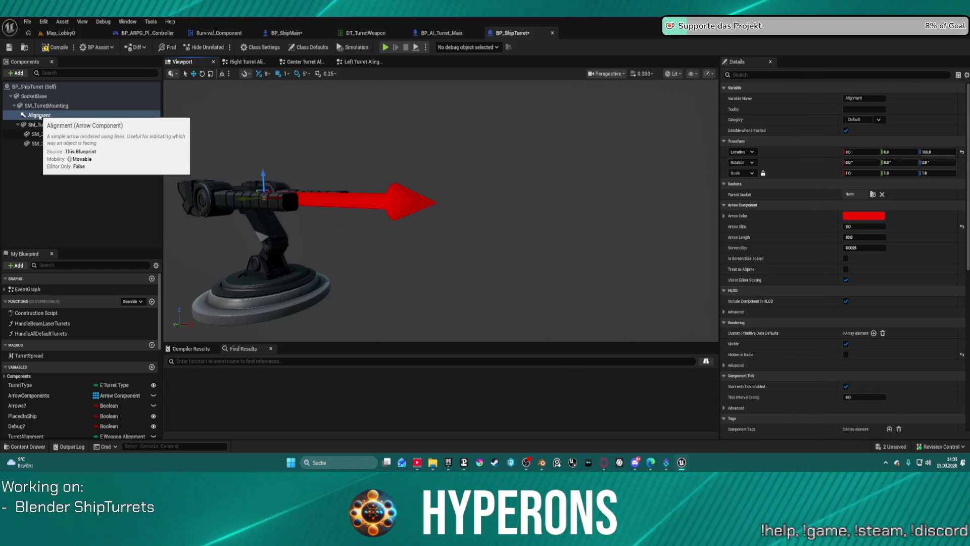
drag(40, 116, 51, 128)
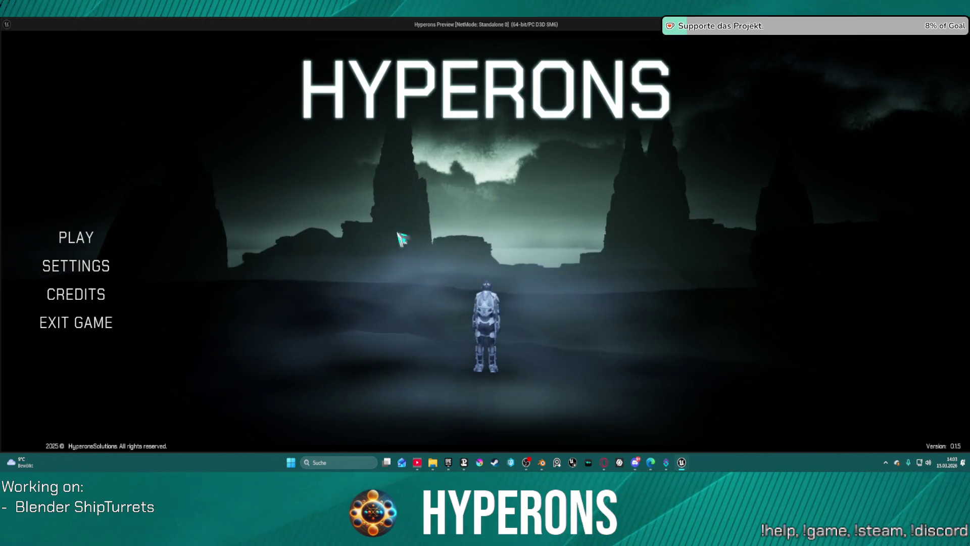
Step: Start the game with the New Eden character, fly in System New Eden, then alt-tab back
click(78, 238)
double_click(366, 215)
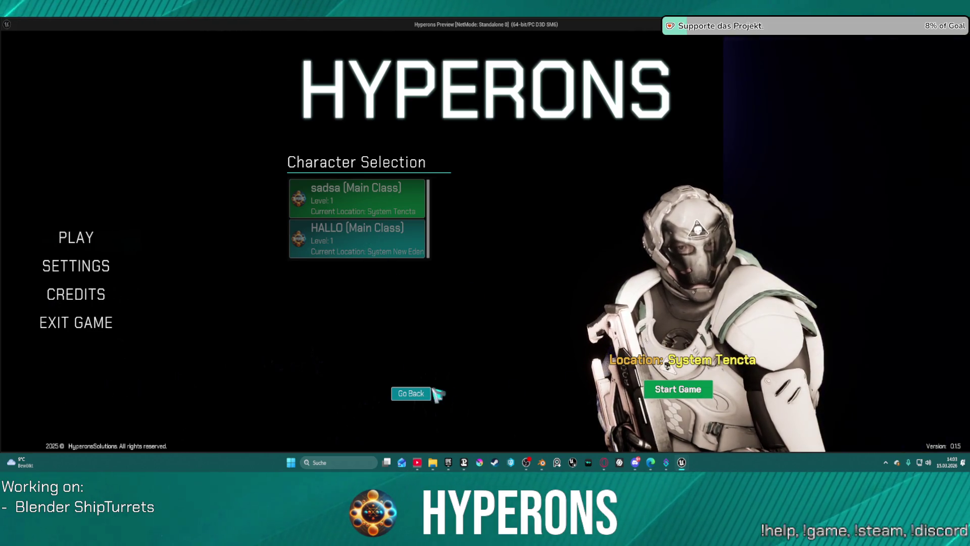
click(416, 393)
click(415, 393)
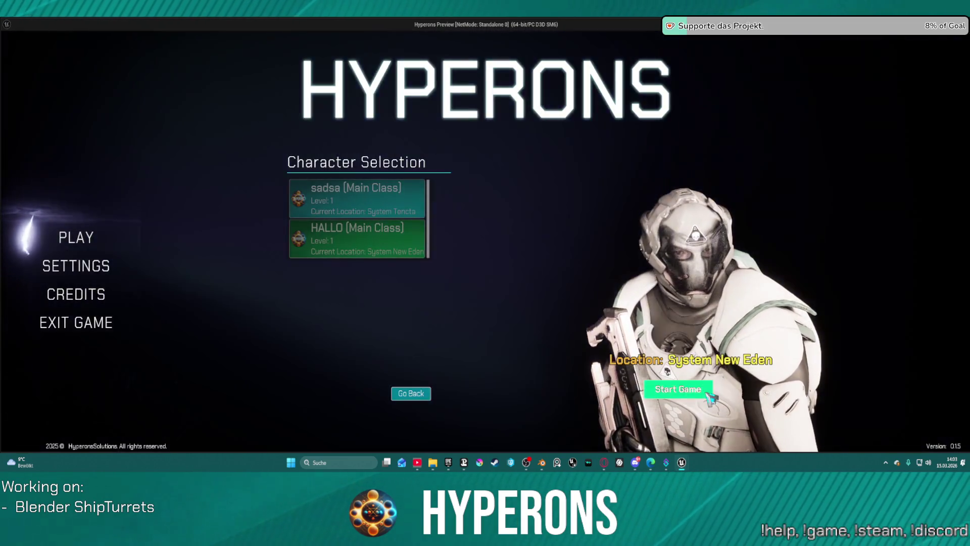
click(678, 390)
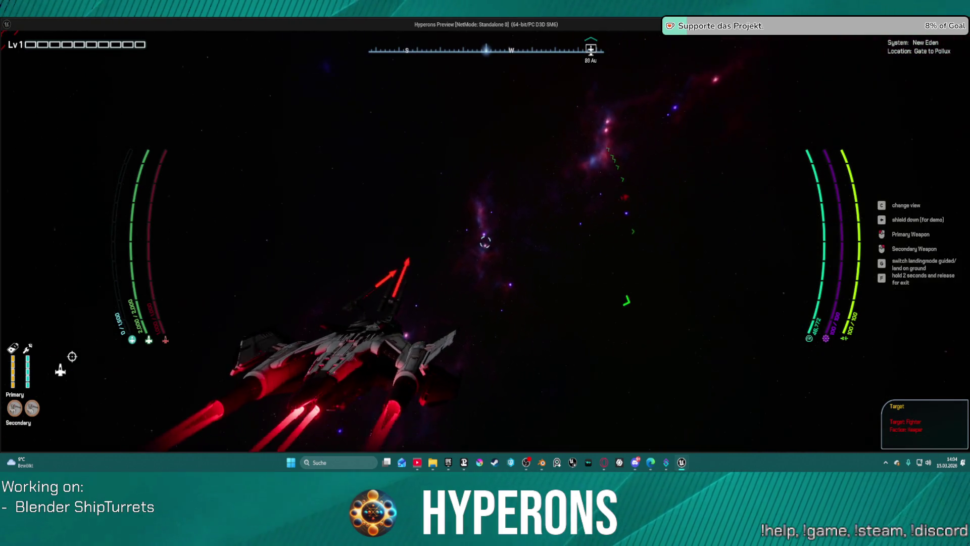
key(alt+Tab)
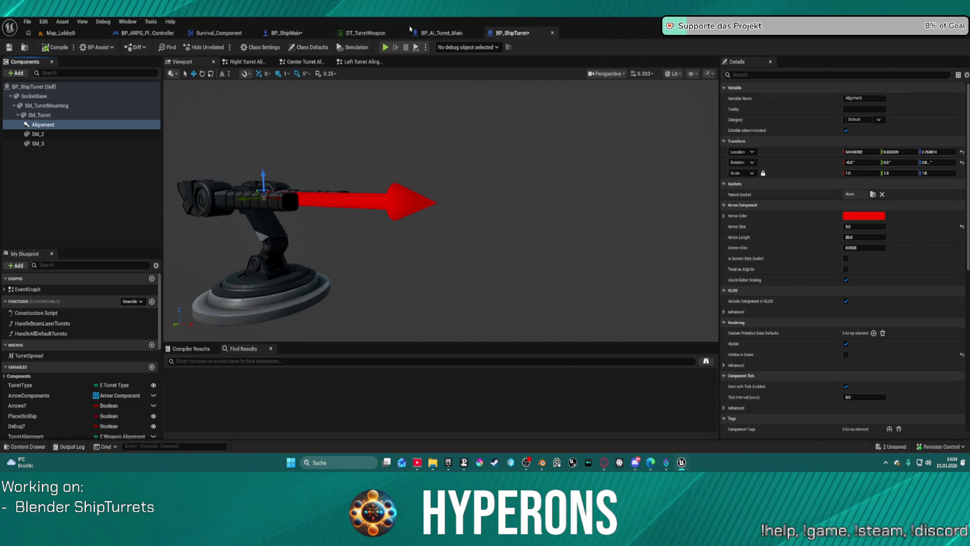
click(437, 32)
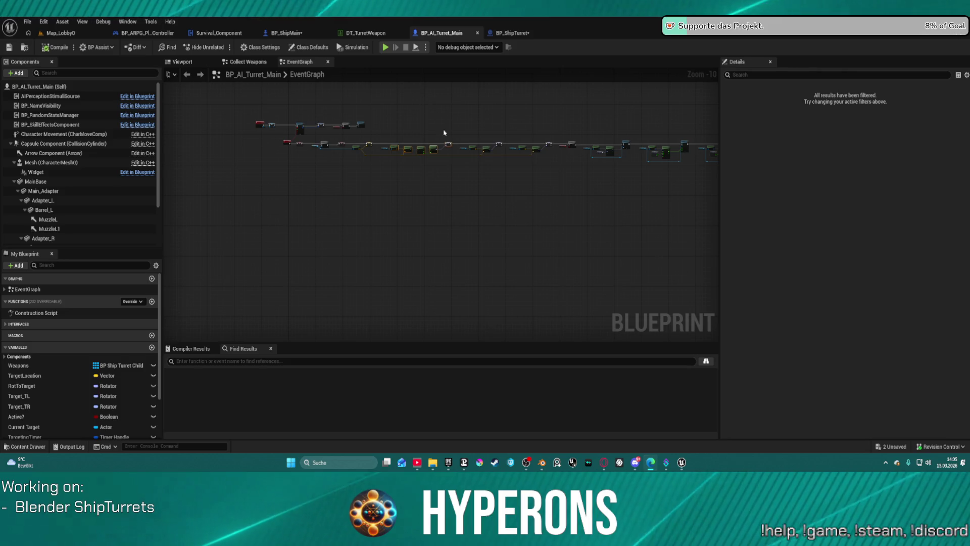
scroll(459, 263, down, 2)
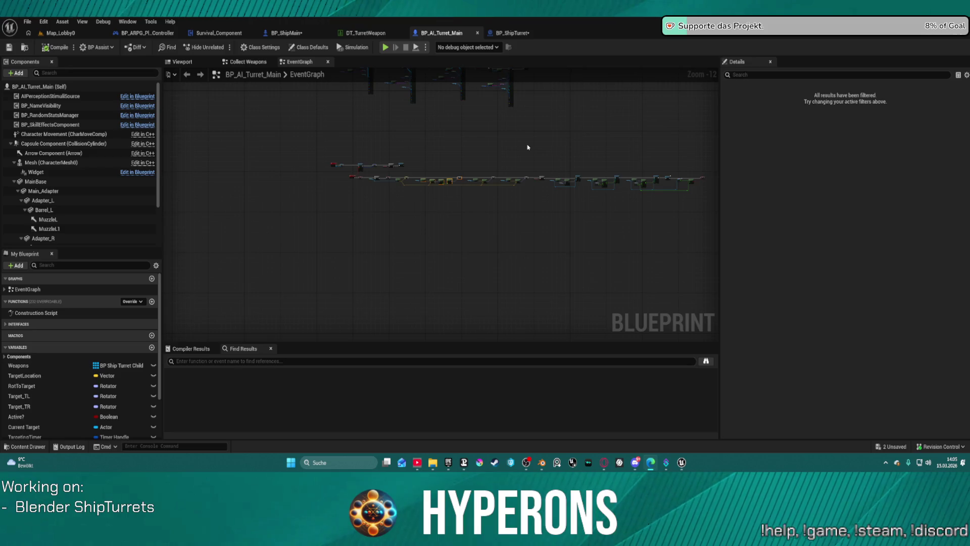
mouse_move(528, 147)
mouse_down()
mouse_move(555, 221)
mouse_move(547, 209)
mouse_up()
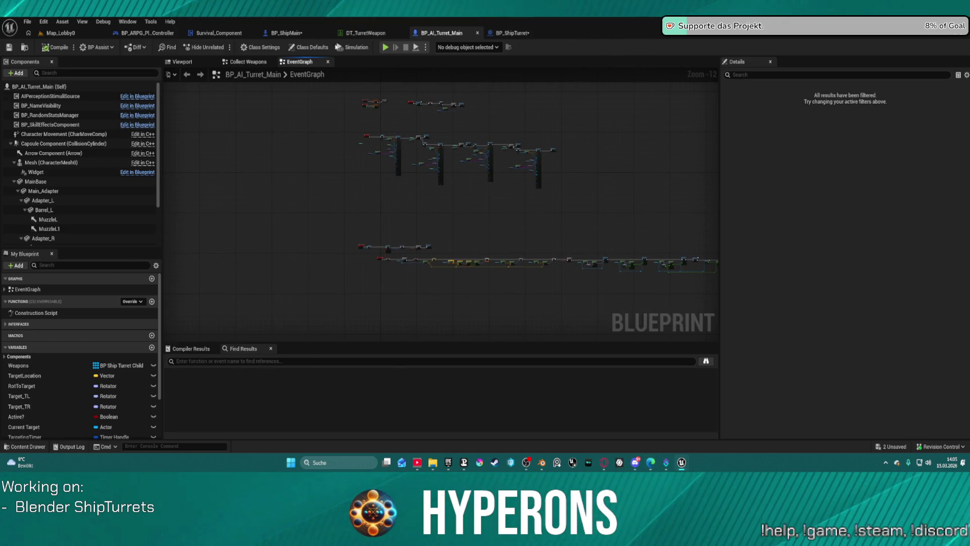
click(506, 33)
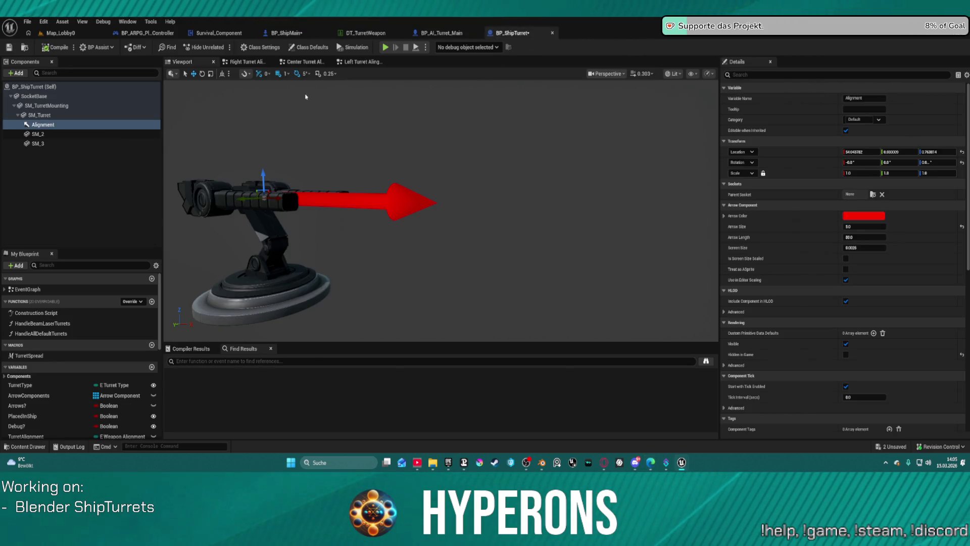
Step: Review the Left Turret Alingement graph's rotation and Inputs nodes, then return to BP_ShipMain's AutoTargetingTurretAlignment graph
click(360, 61)
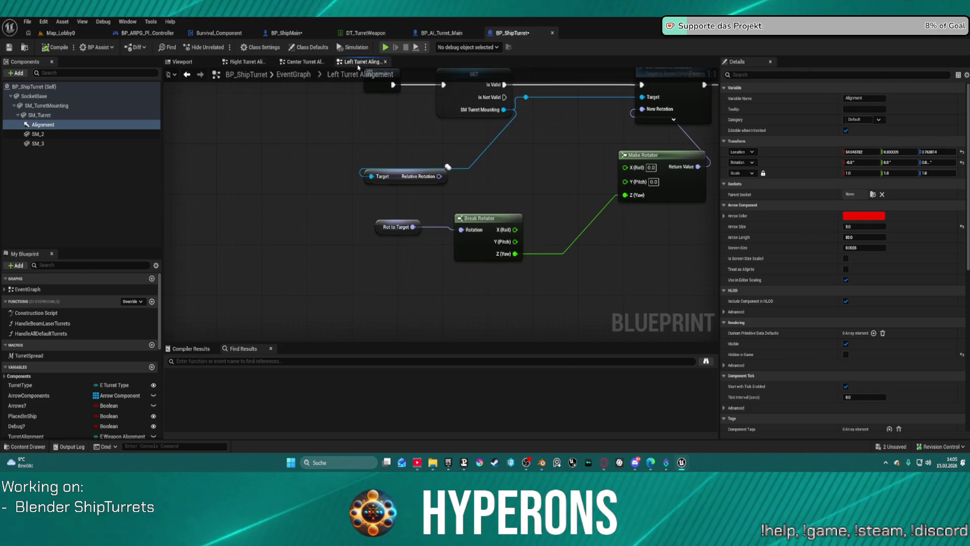
mouse_move(521, 164)
mouse_down()
mouse_move(365, 209)
mouse_move(403, 212)
mouse_move(365, 202)
mouse_up()
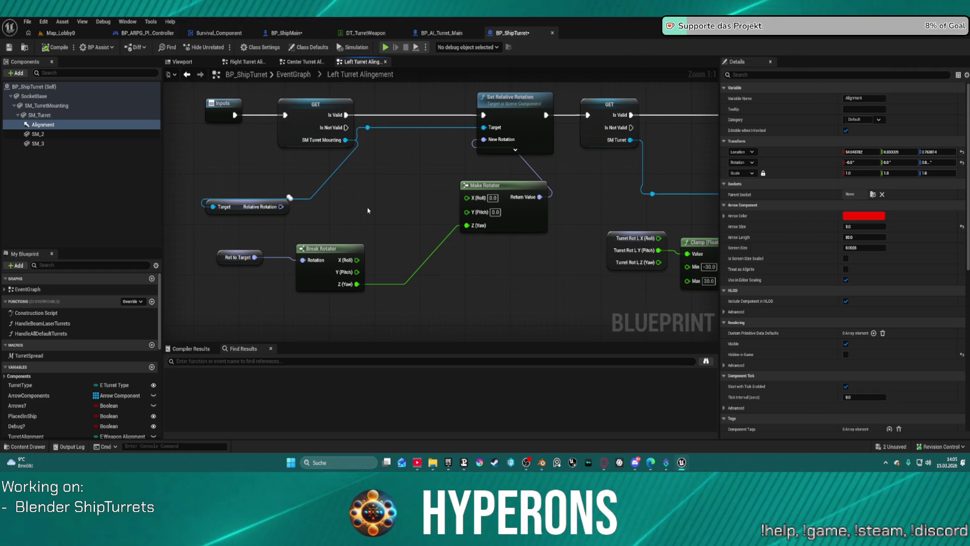
drag(367, 216, 479, 215)
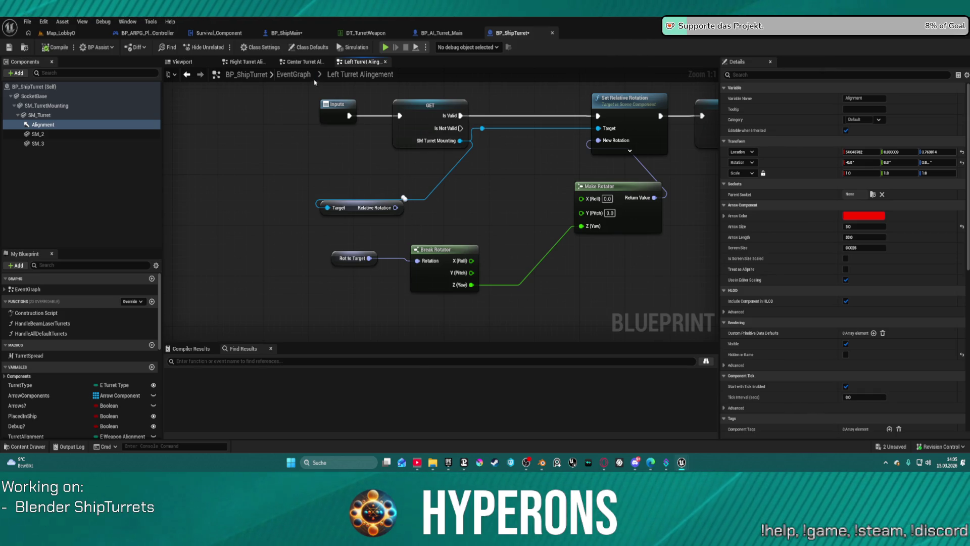
click(275, 35)
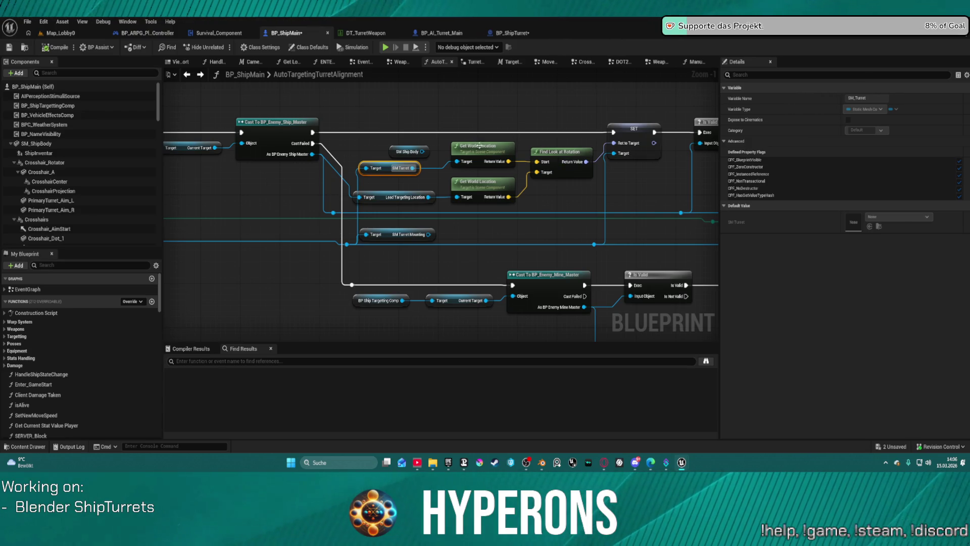
Step: Nudge Get World Location and the Rot to Target SET node to straighten wires around Find Look at Rotation
drag(479, 145, 477, 144)
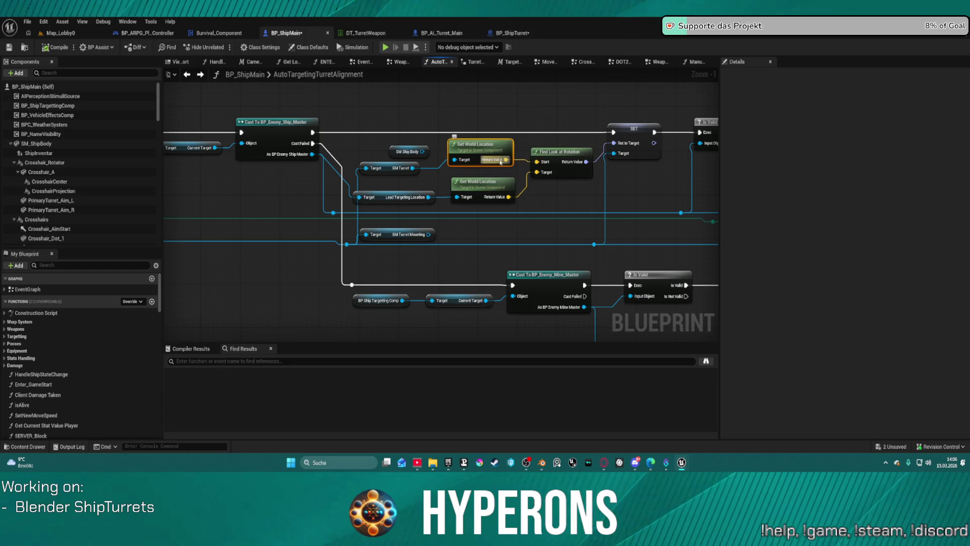
click(563, 157)
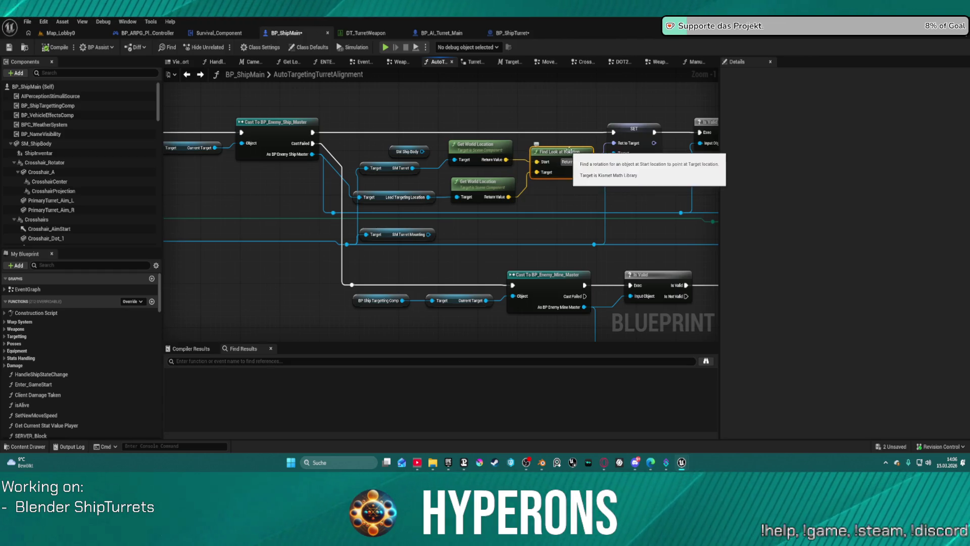
drag(562, 155, 489, 162)
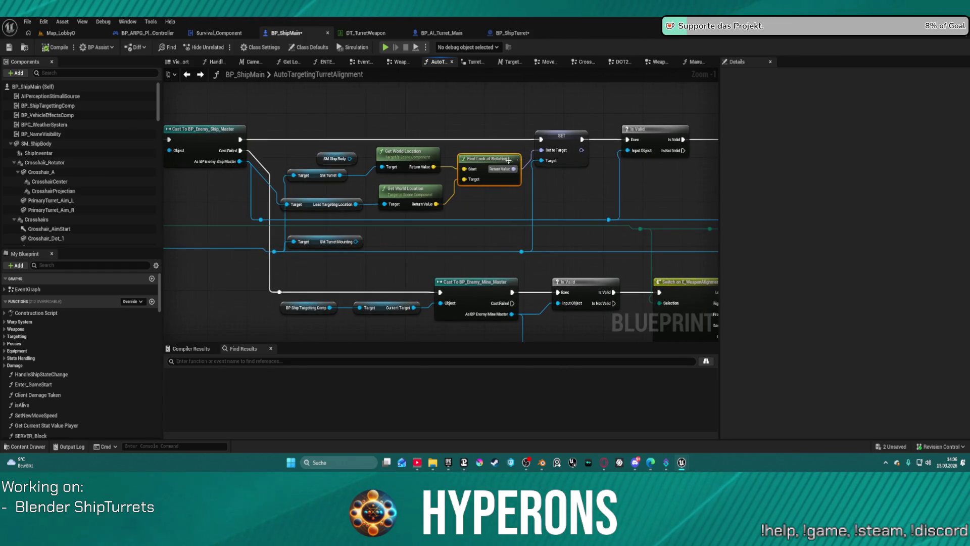
click(592, 159)
drag(592, 159, 583, 157)
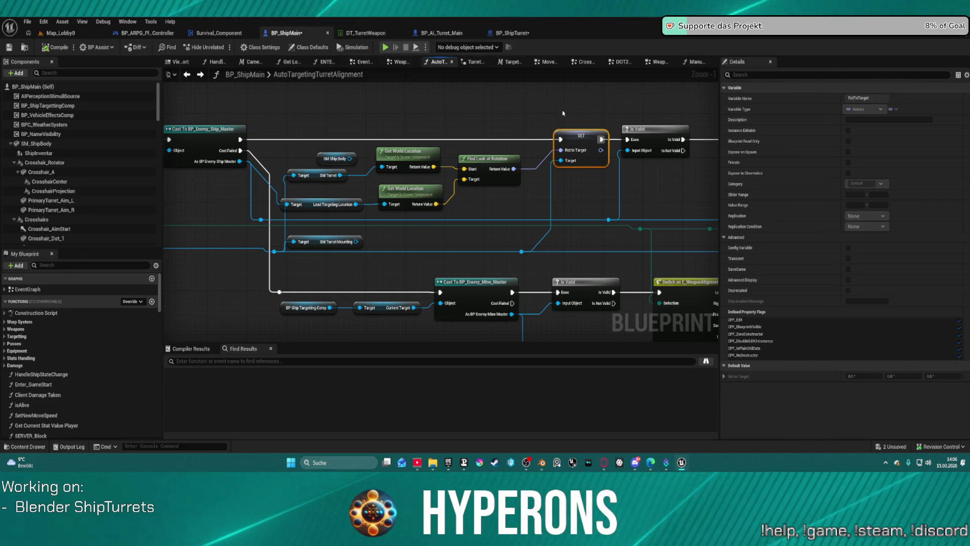
scroll(556, 130, down, 4)
mouse_move(556, 130)
mouse_down()
mouse_move(377, 136)
mouse_move(550, 128)
mouse_up()
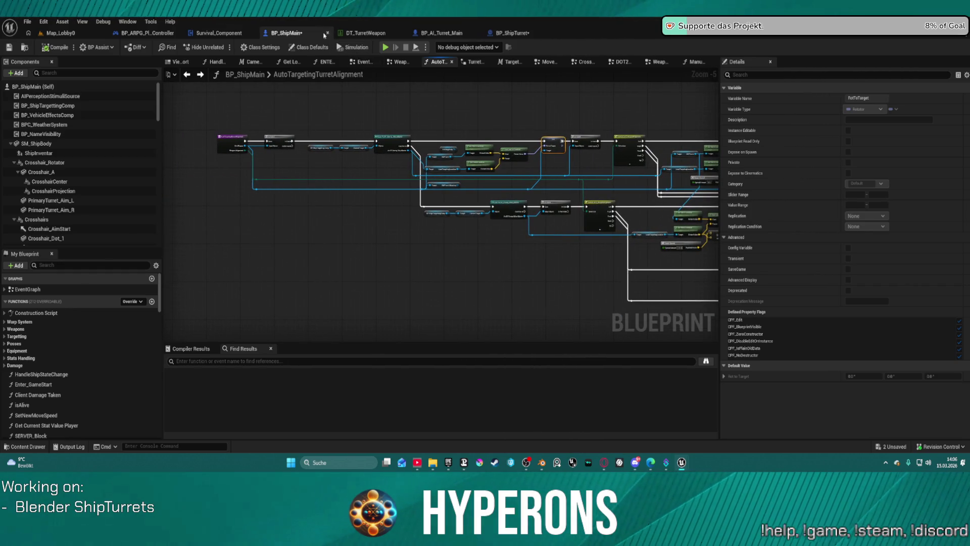
Step: Back in BP_ShipTurret's Left Turret Alingement graph, move Rot to Target above Break Rotator
click(441, 36)
click(512, 33)
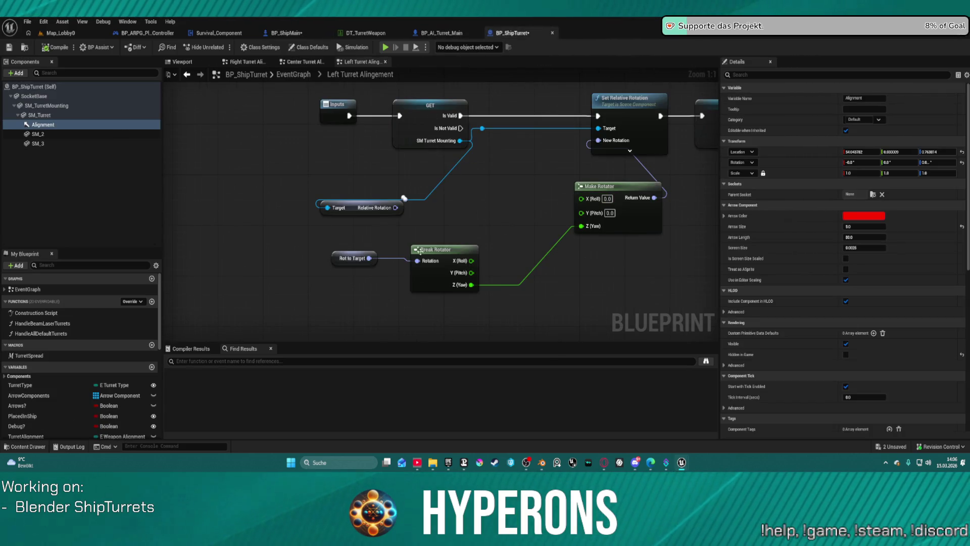
click(355, 258)
drag(369, 259, 498, 202)
key(Escape)
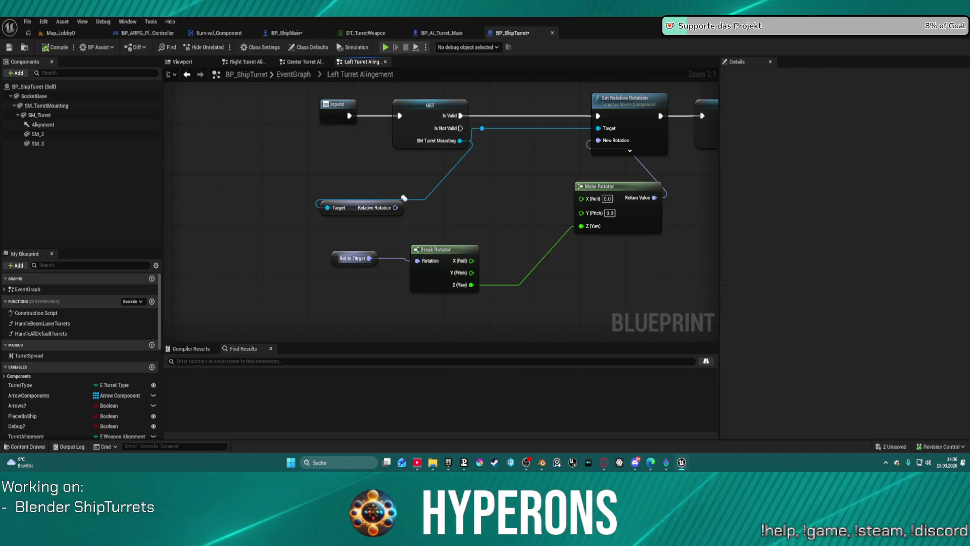
mouse_move(354, 258)
mouse_down()
mouse_move(414, 233)
mouse_move(386, 180)
mouse_move(428, 156)
mouse_up()
Step: Move the Relative Rotation node under GET and Make Rotator closer to Break Rotator
click(357, 212)
key(Escape)
mouse_move(362, 215)
mouse_down()
mouse_move(395, 165)
mouse_move(420, 178)
mouse_up()
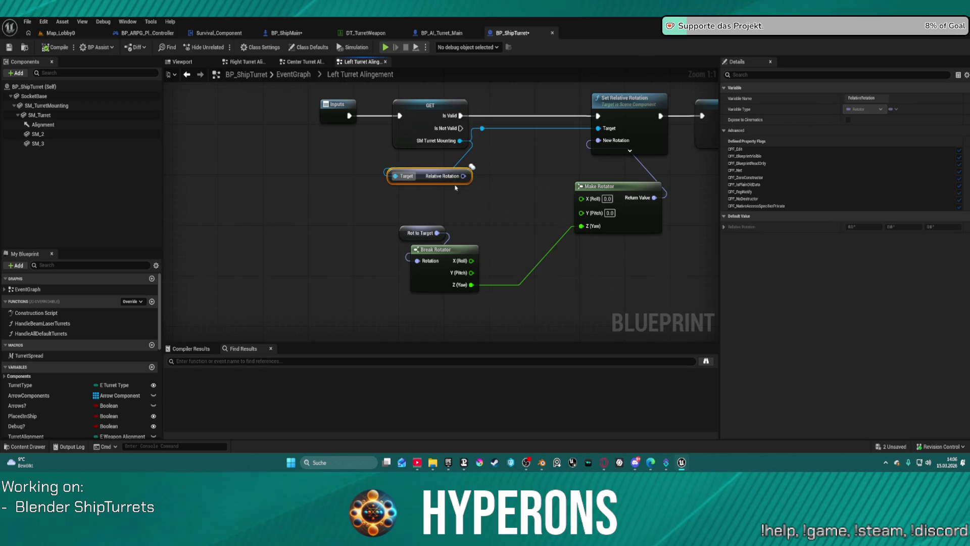
drag(624, 186, 555, 192)
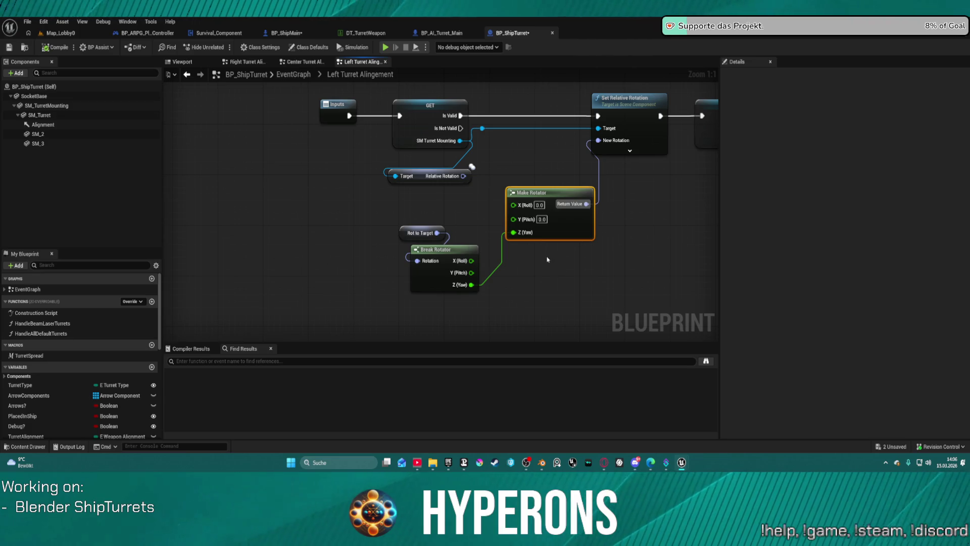
drag(541, 233, 535, 228)
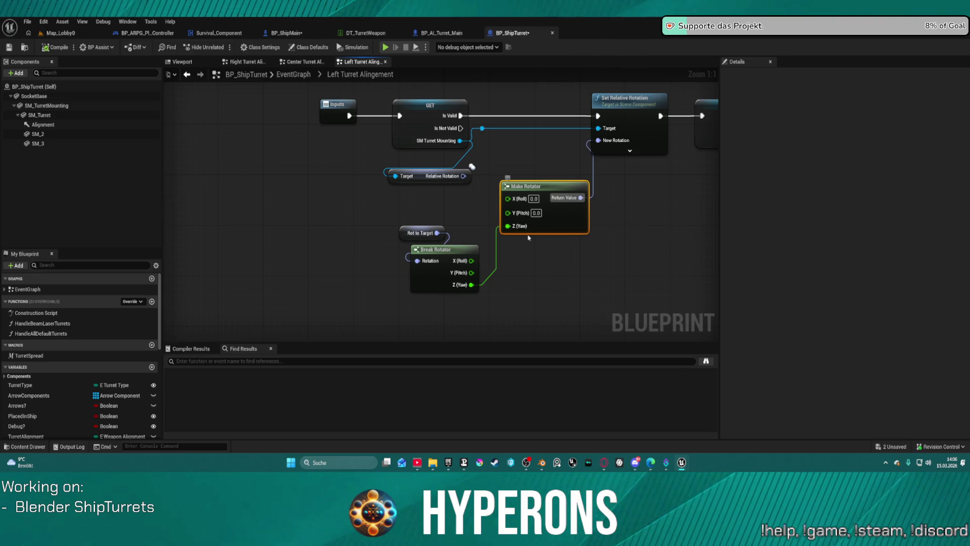
Step: Delete the Relative Rotation node, place GET beside Inputs, and search 'get' off SM Turret Mounting
click(418, 179)
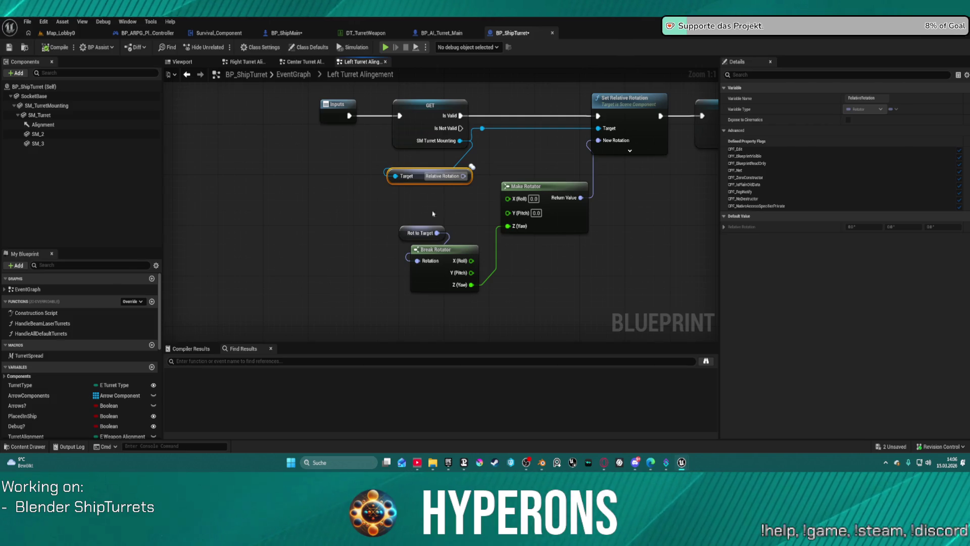
key(Delete)
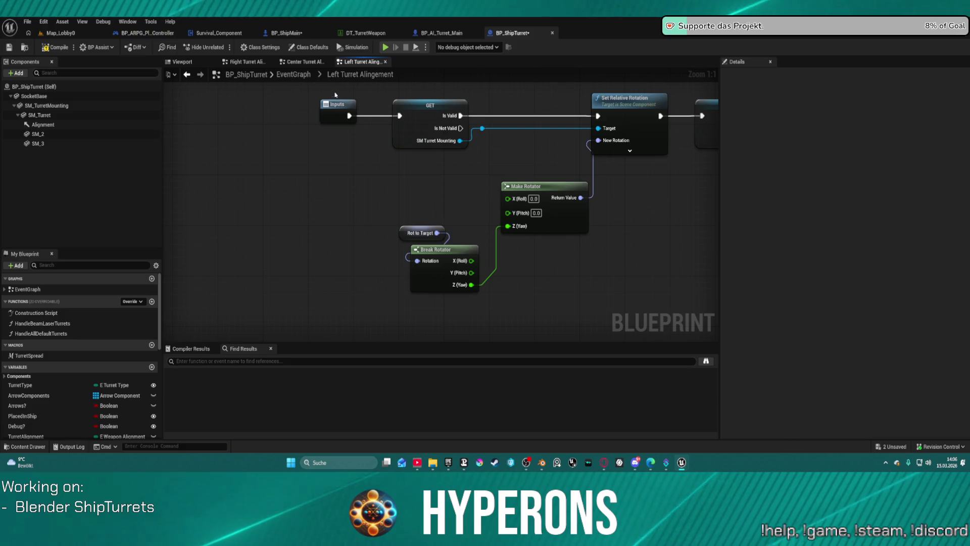
drag(399, 116, 236, 104)
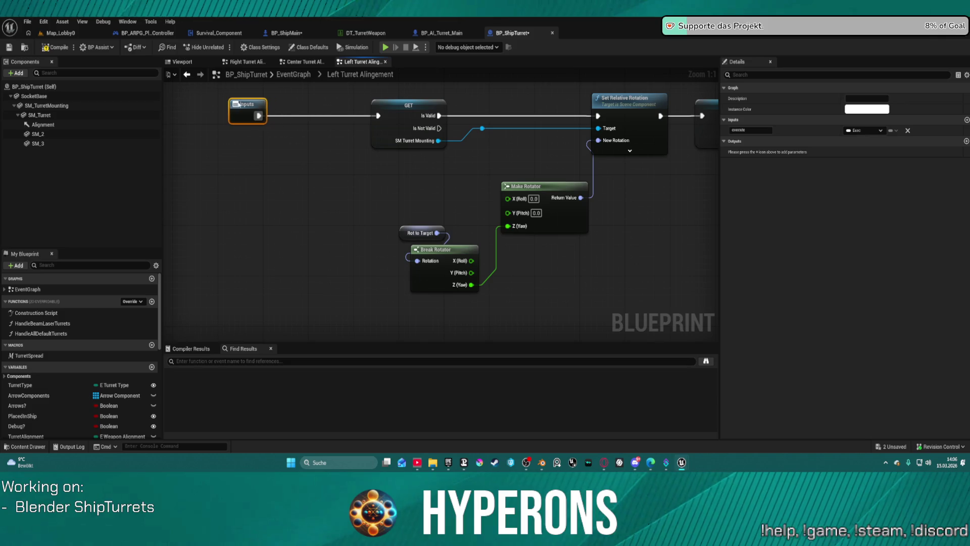
drag(399, 109, 330, 109)
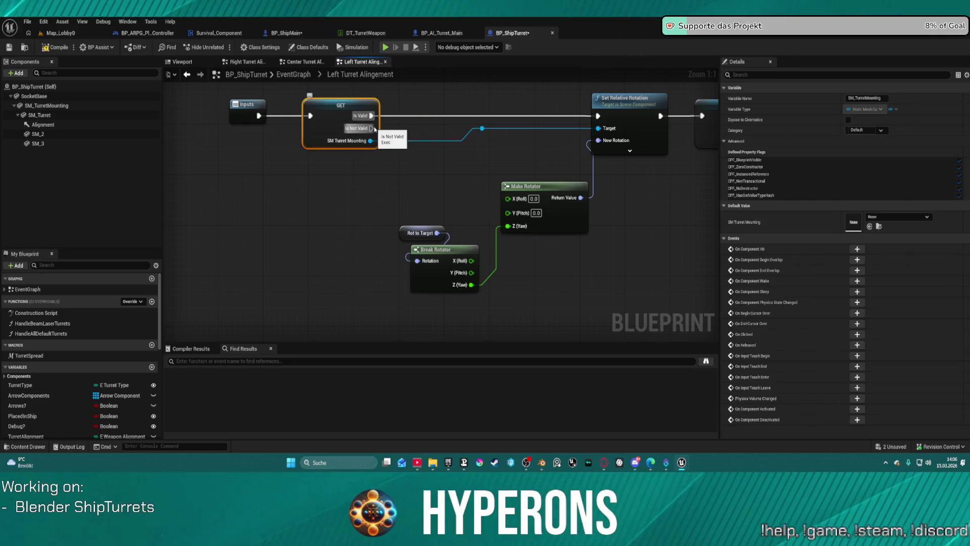
drag(370, 142, 412, 171)
text(get)
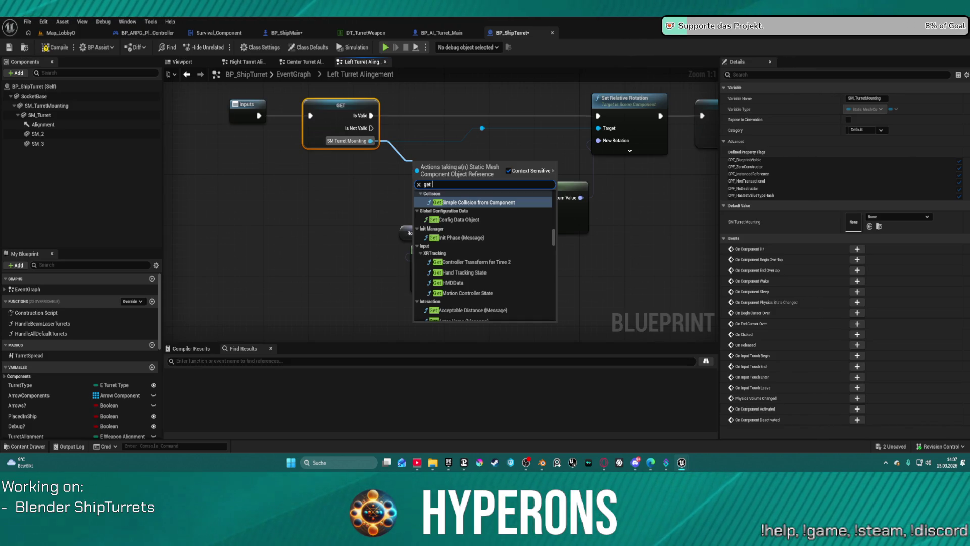
Step: In BP_ShipMain, move the BP Ship Targeting Comp and Current Target getters down-left
click(296, 33)
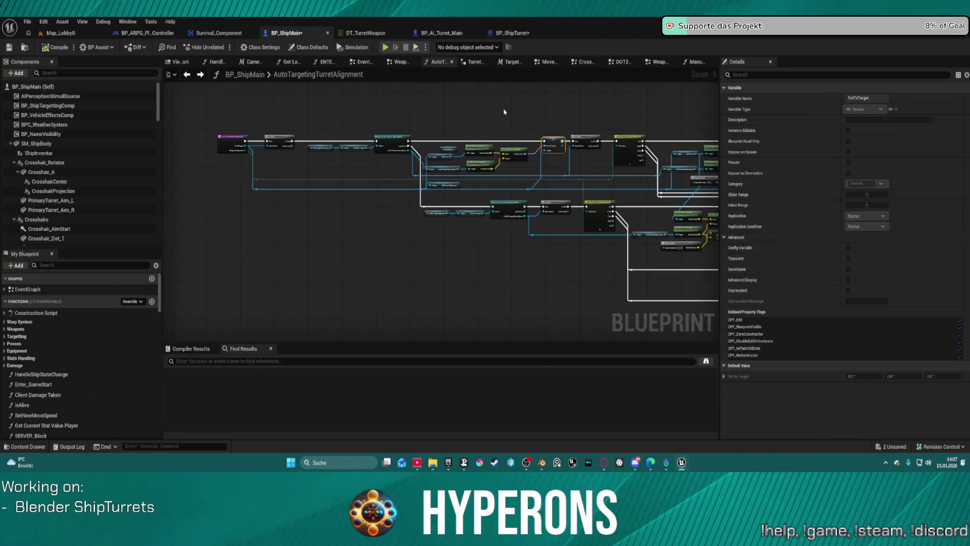
scroll(508, 114, up, 1)
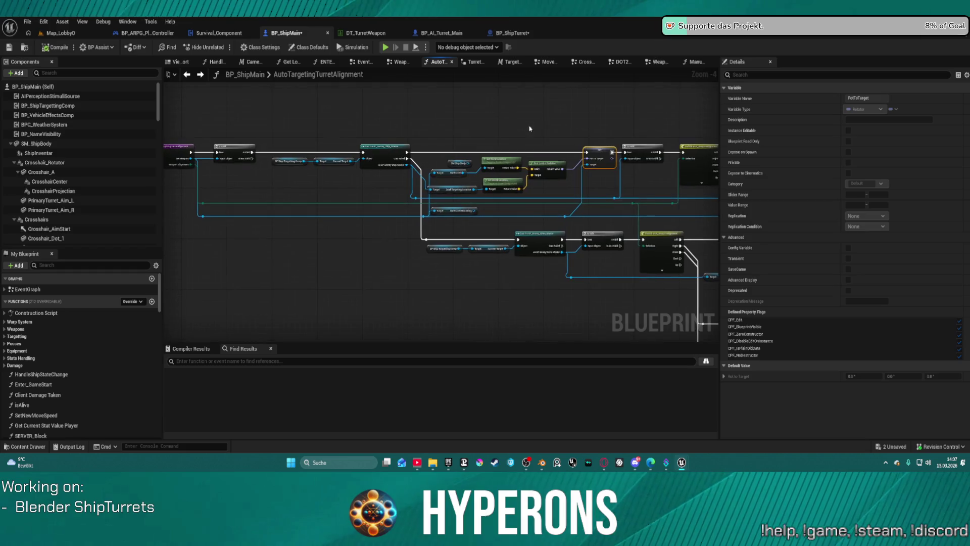
scroll(472, 130, up, 2)
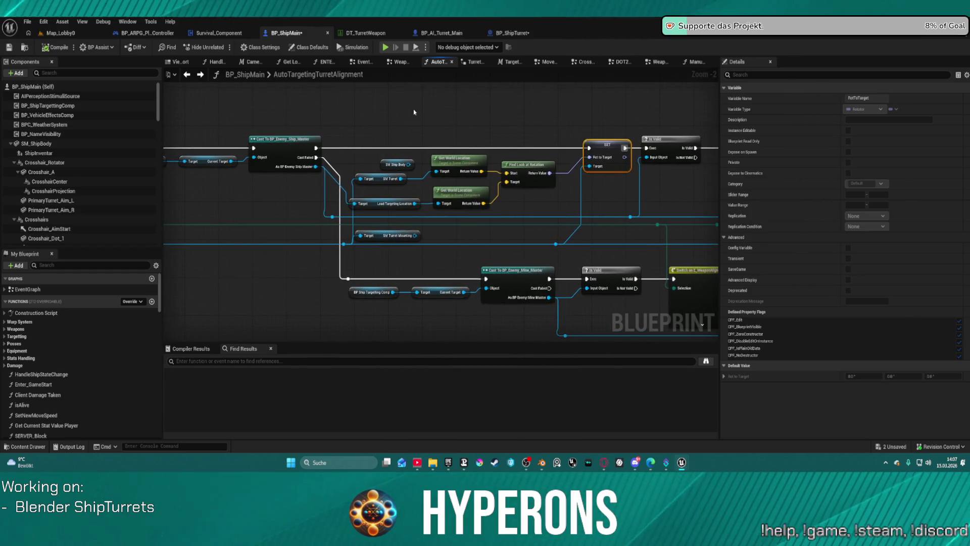
mouse_move(390, 143)
mouse_down()
mouse_move(542, 143)
mouse_move(464, 116)
mouse_move(458, 137)
mouse_up()
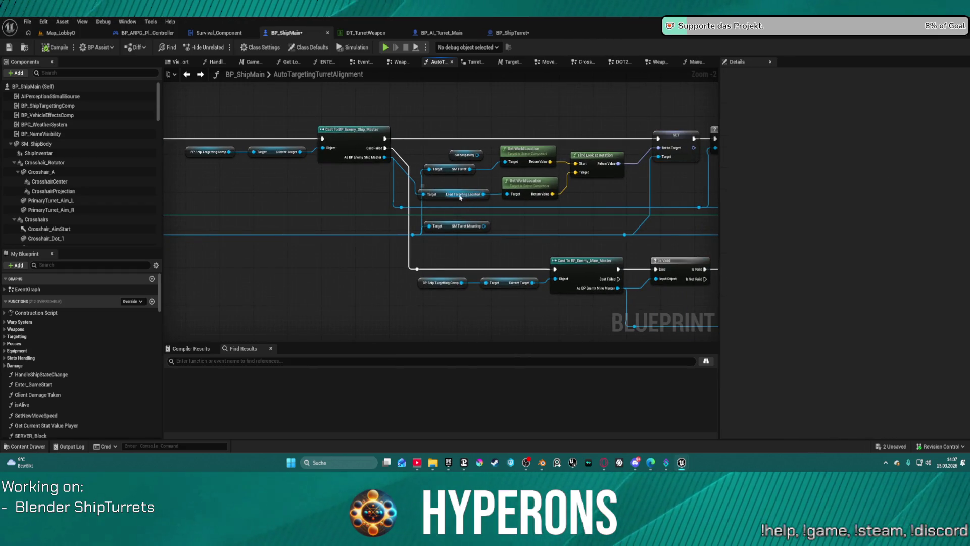
drag(293, 164, 465, 164)
mouse_move(383, 149)
mouse_down()
mouse_move(477, 184)
mouse_move(329, 181)
mouse_up()
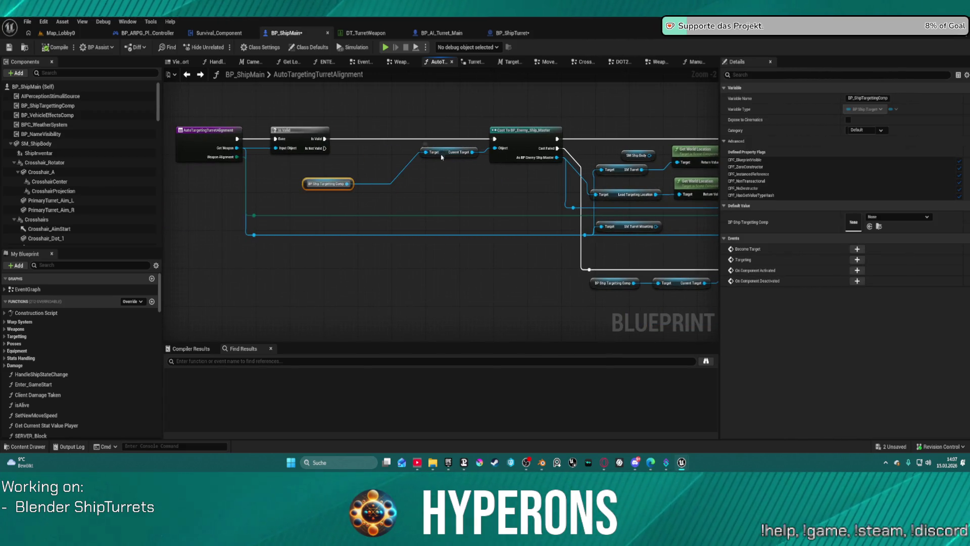
drag(442, 157, 411, 190)
drag(599, 203, 509, 197)
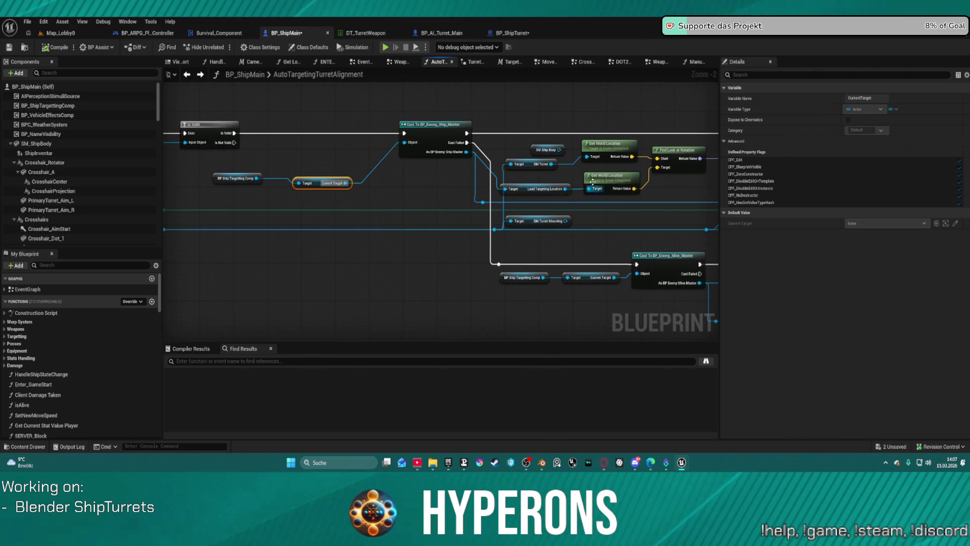
drag(593, 182, 561, 203)
drag(651, 154, 518, 153)
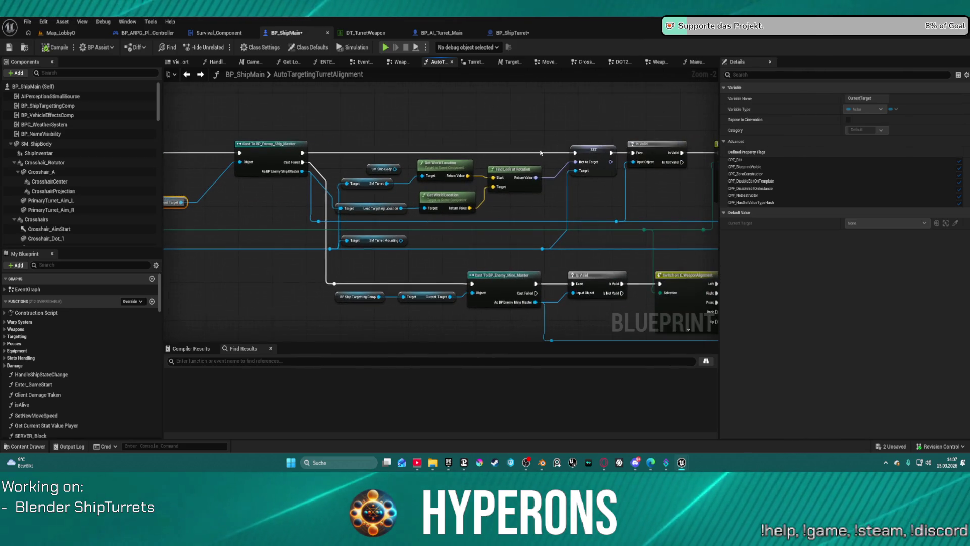
Step: Rewire execution so Is Valid runs the Rot to Target SET, then Cast To BP_Enemy_Ship_Master
click(623, 158)
click(632, 153)
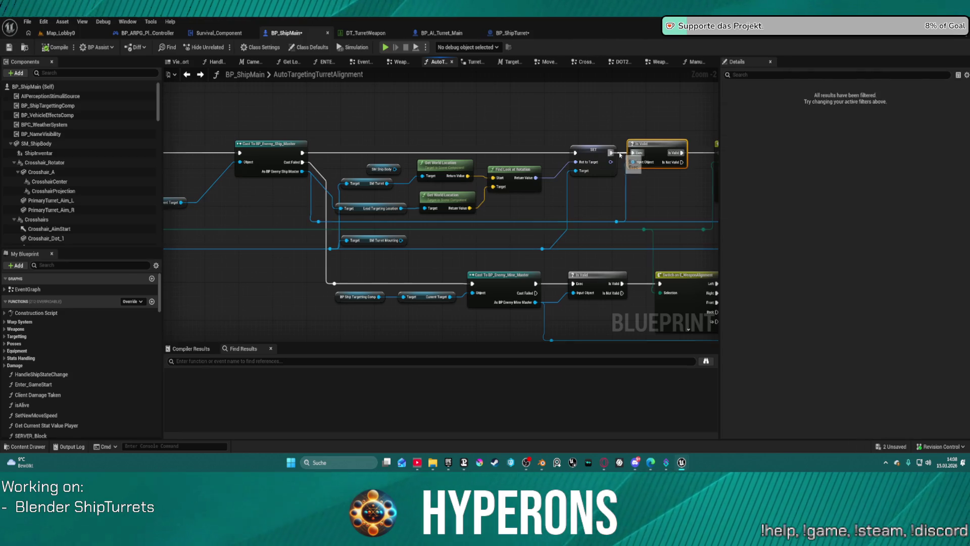
drag(631, 153, 620, 156)
alt+click(303, 153)
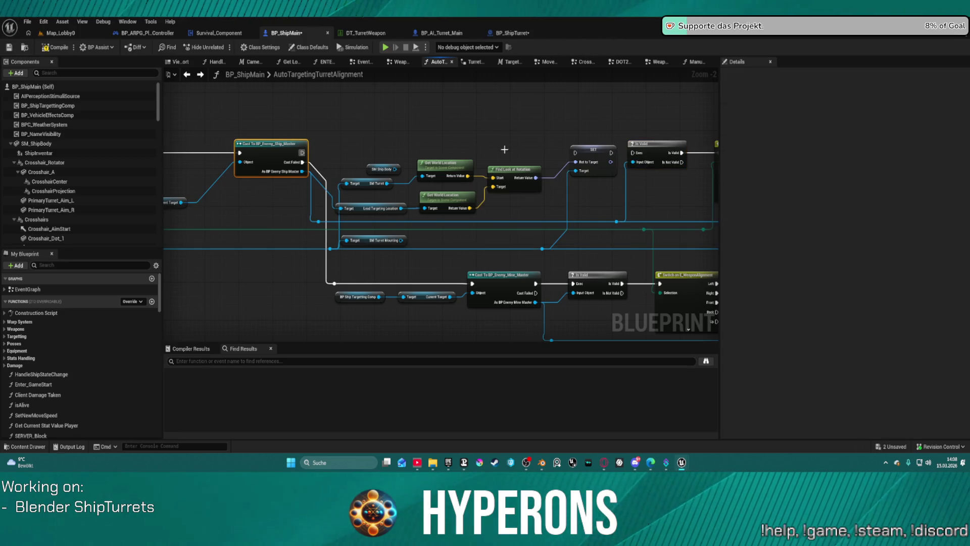
mouse_move(303, 153)
mouse_down()
mouse_move(652, 154)
mouse_move(200, 104)
mouse_move(202, 146)
mouse_up()
click(586, 150)
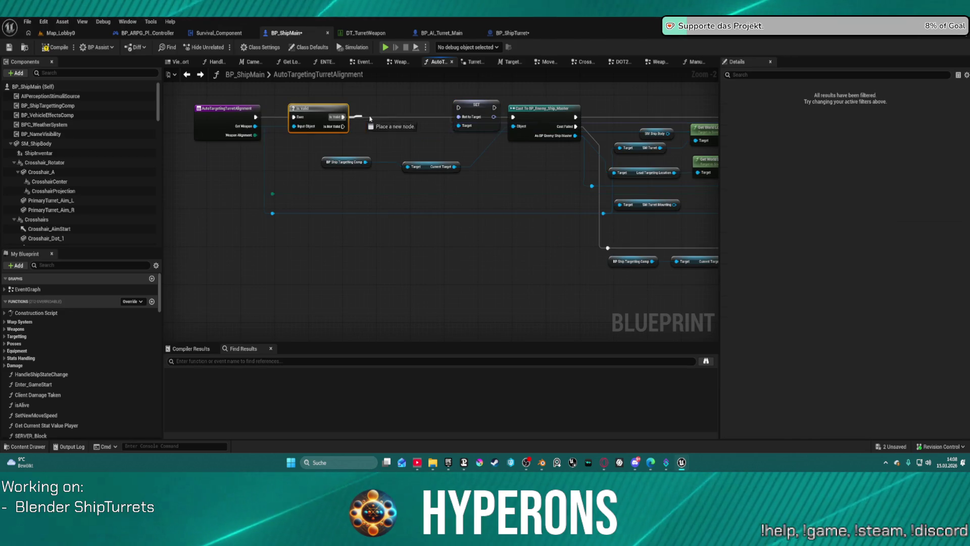
drag(494, 108, 512, 117)
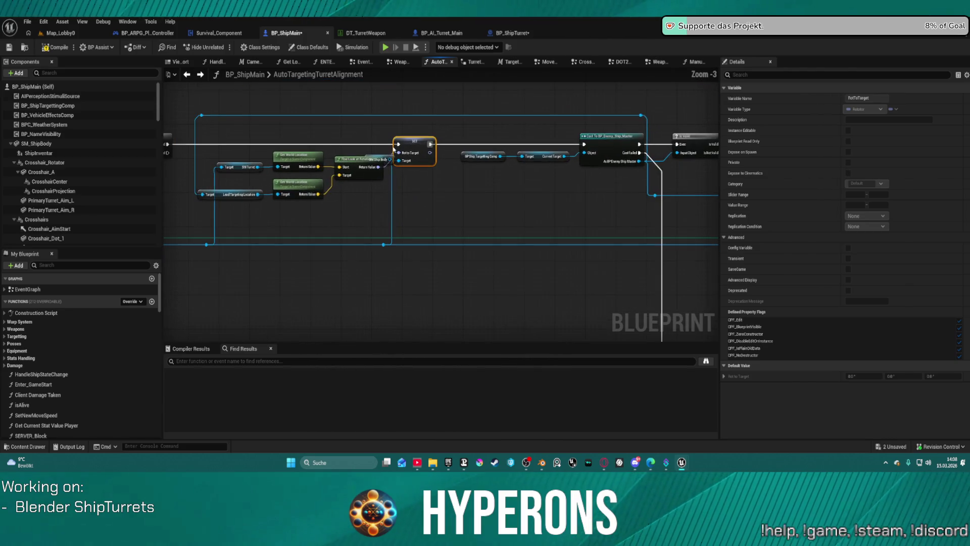
mouse_move(239, 161)
mouse_down()
mouse_move(384, 168)
mouse_move(486, 203)
mouse_move(355, 189)
mouse_move(389, 206)
mouse_move(500, 207)
mouse_move(368, 203)
mouse_up()
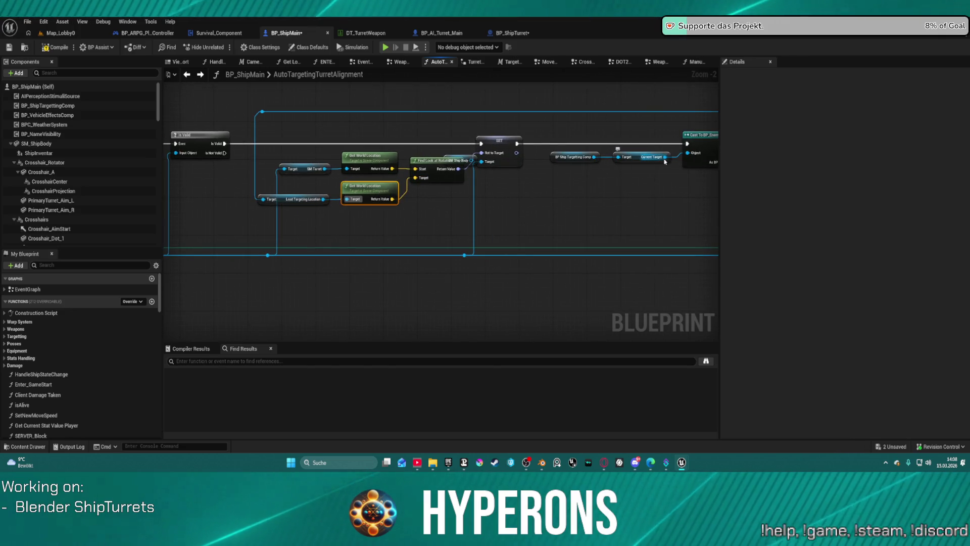
Step: Wire a pasted Root Component getter into the lower Get World Location and delete Load Targeting Location
key(ctrl+v)
drag(642, 157, 505, 170)
drag(532, 170, 346, 199)
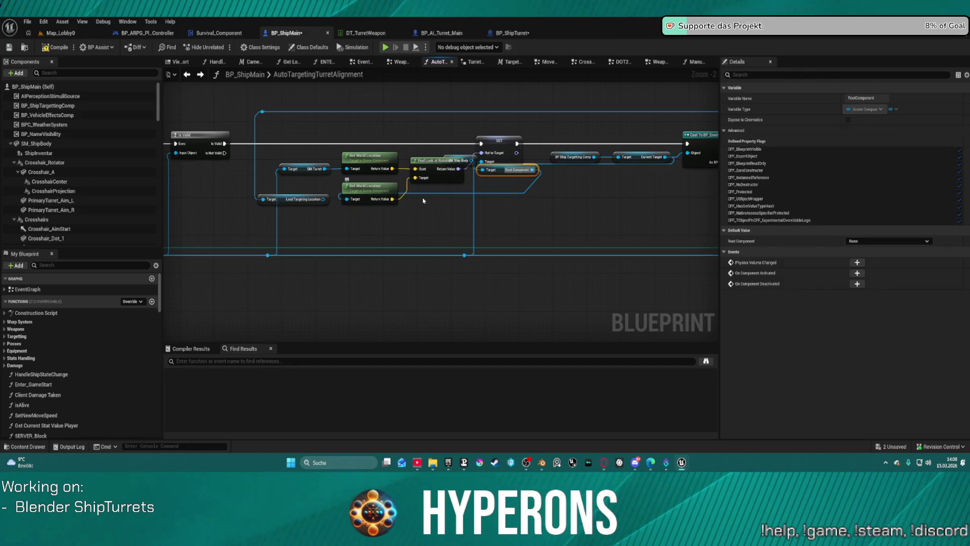
click(293, 199)
key(Delete)
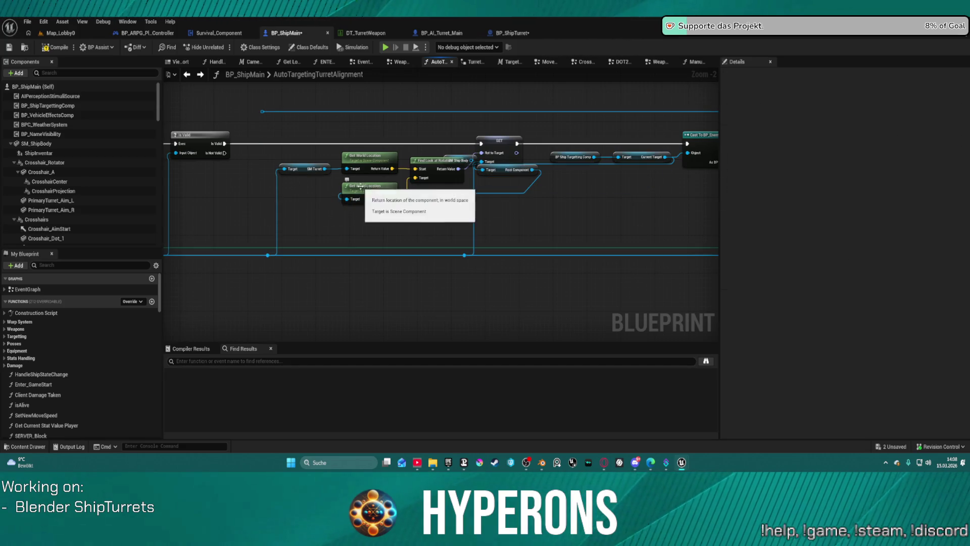
alt+click(262, 112)
click(349, 185)
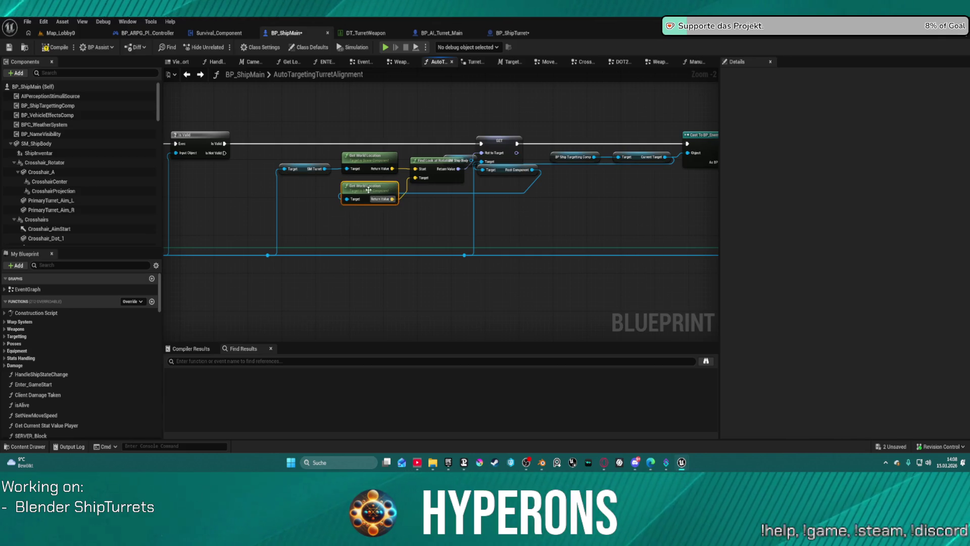
key(f)
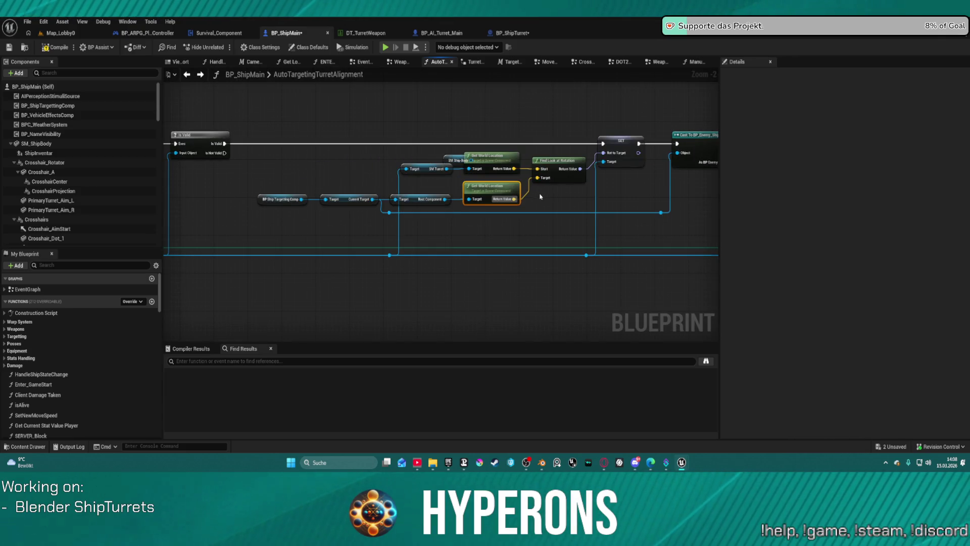
Step: Move the SM Ship Body and SM Turret getters left to tidy the graph
drag(540, 197, 505, 198)
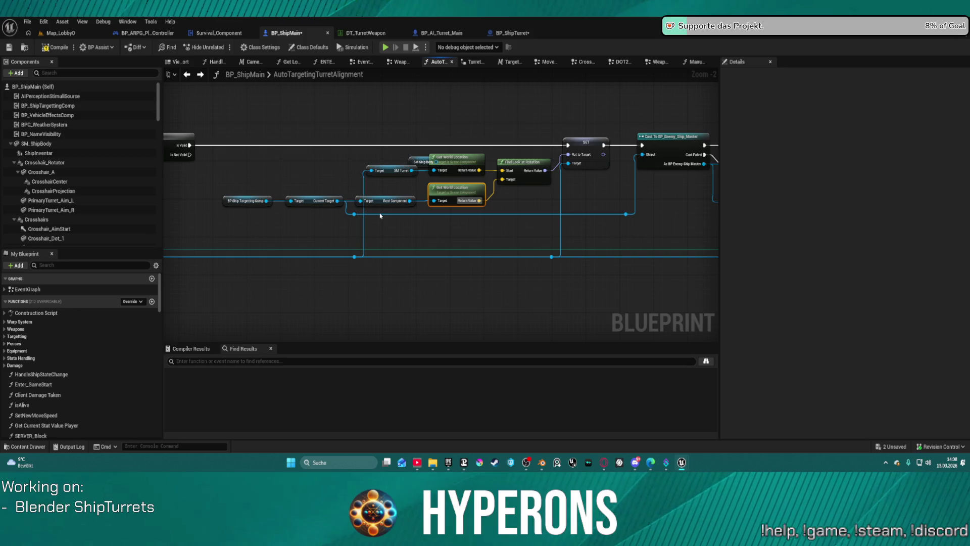
mouse_move(419, 165)
mouse_down()
mouse_move(297, 157)
mouse_move(576, 154)
mouse_move(435, 178)
mouse_up()
click(577, 154)
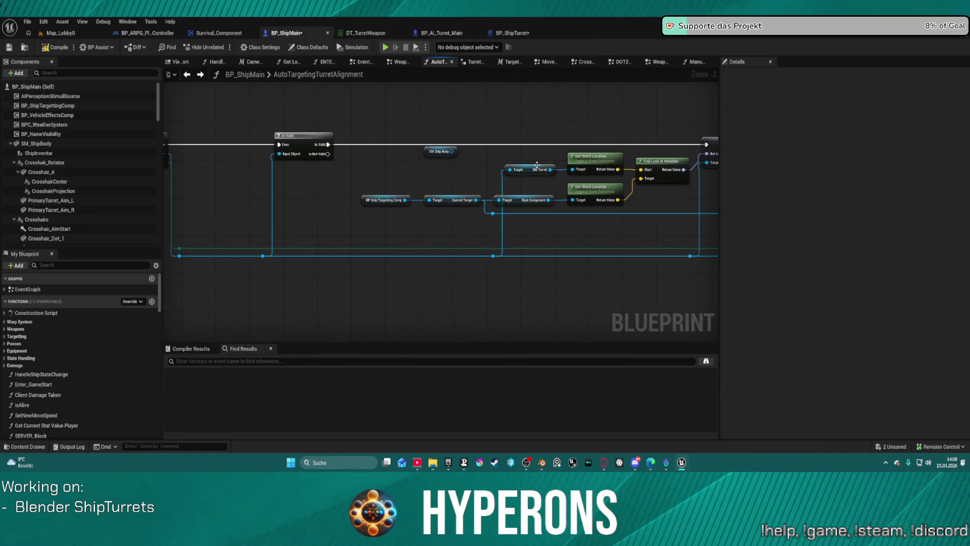
drag(537, 165, 421, 170)
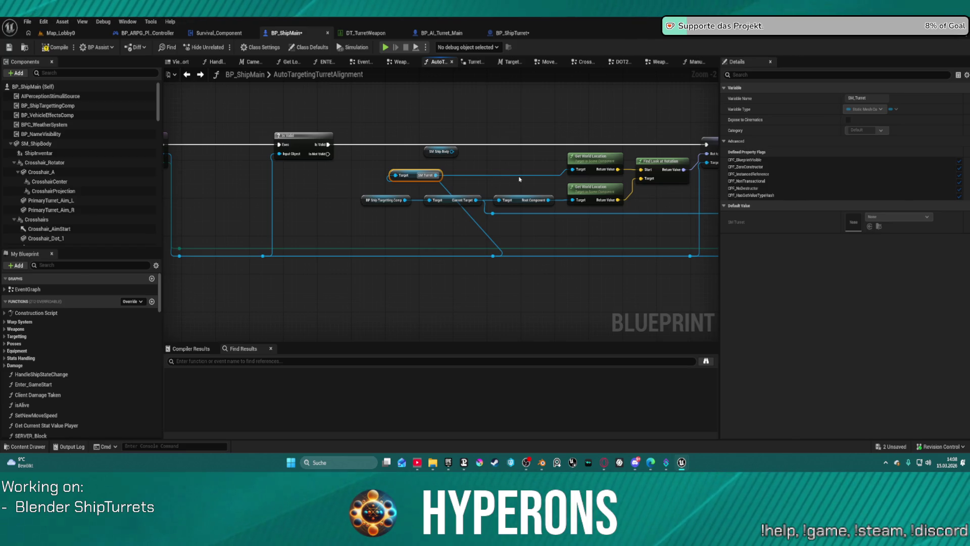
scroll(519, 179, down, 1)
drag(520, 179, 152, 182)
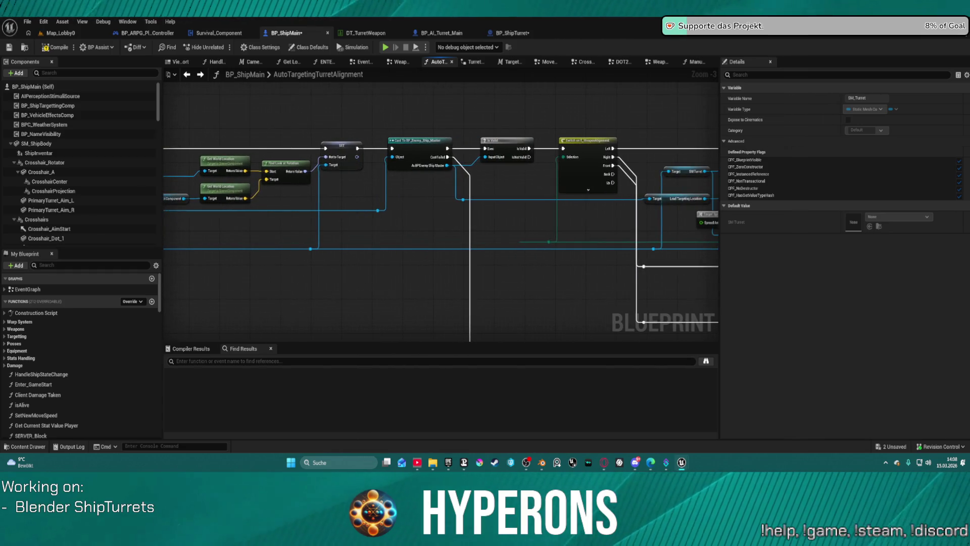
drag(556, 182, 422, 189)
drag(217, 188, 447, 177)
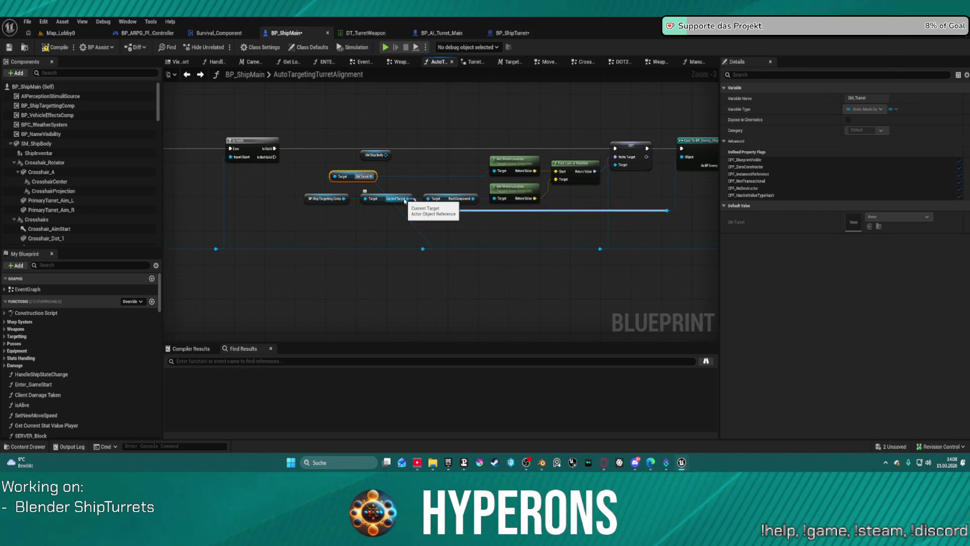
Step: Try feeding Current Target's Get Actor Location into the look-at Target, then undo those edits
drag(404, 200, 424, 146)
text(get)
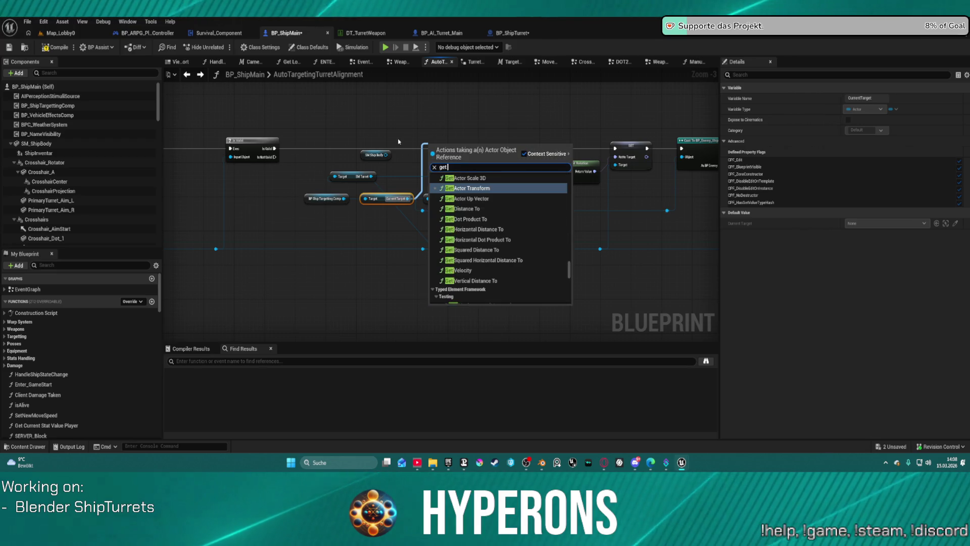
text( actor loca)
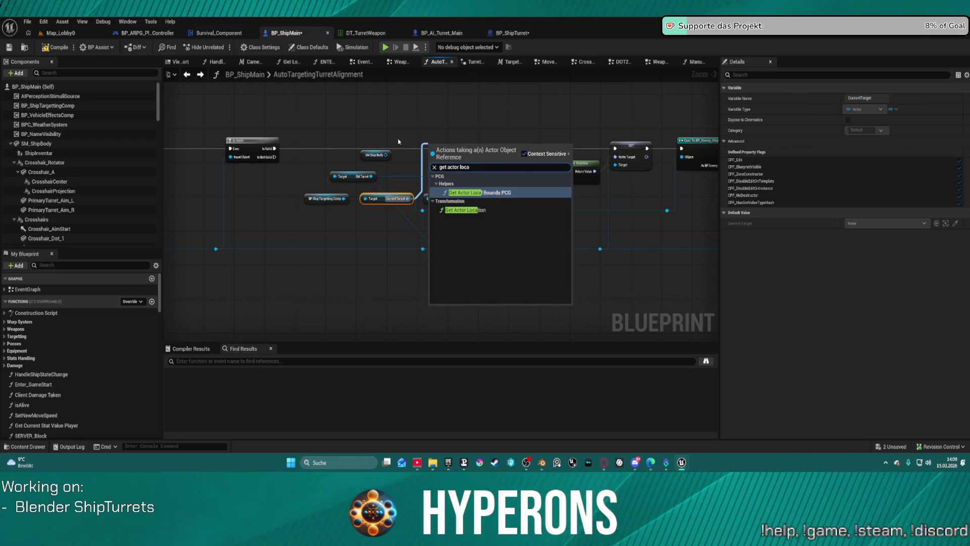
key(Down)
key(Return)
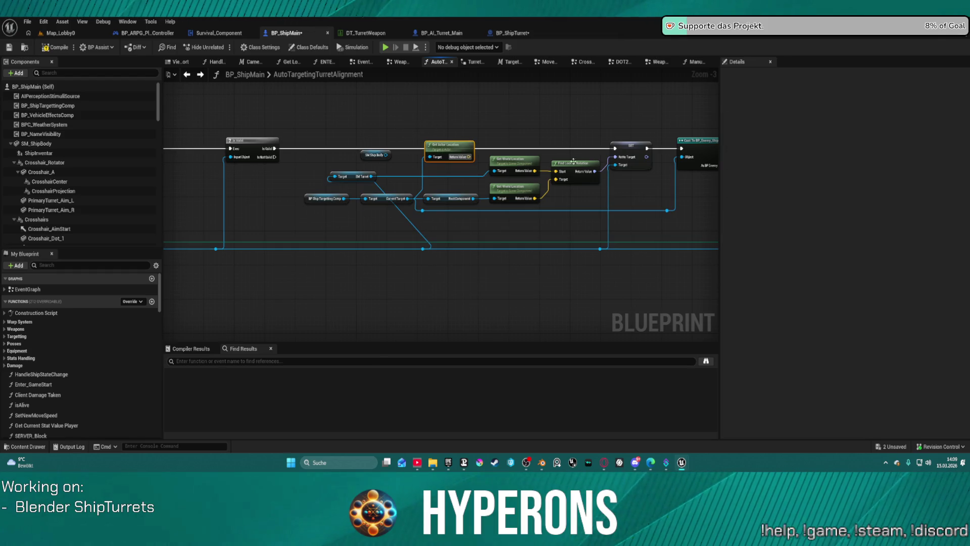
click(513, 188)
key(Delete)
drag(466, 157, 556, 179)
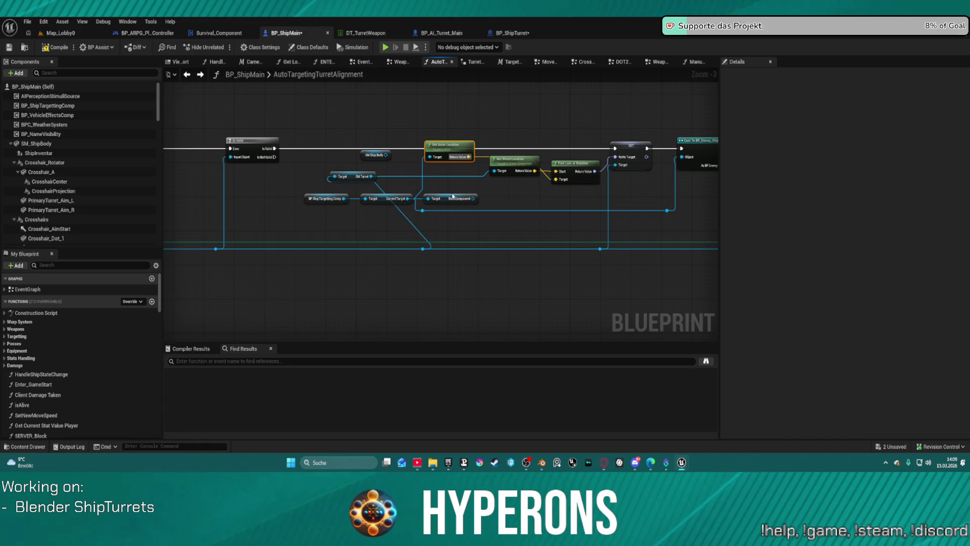
mouse_move(455, 145)
mouse_down()
mouse_move(467, 192)
mouse_move(545, 198)
mouse_move(556, 189)
mouse_move(519, 194)
mouse_up()
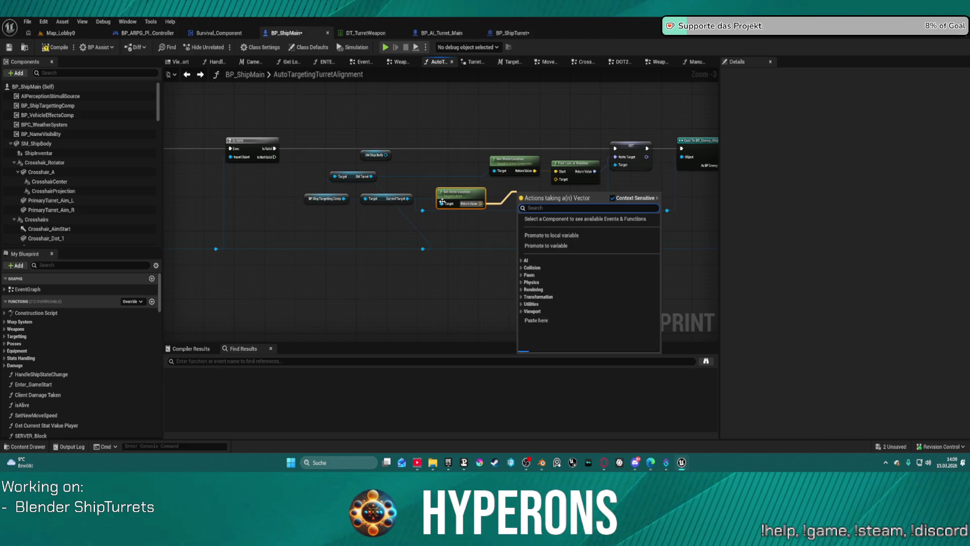
click(408, 176)
key(ctrl+z)
key(ctrl+z)
key(ctrl+z)
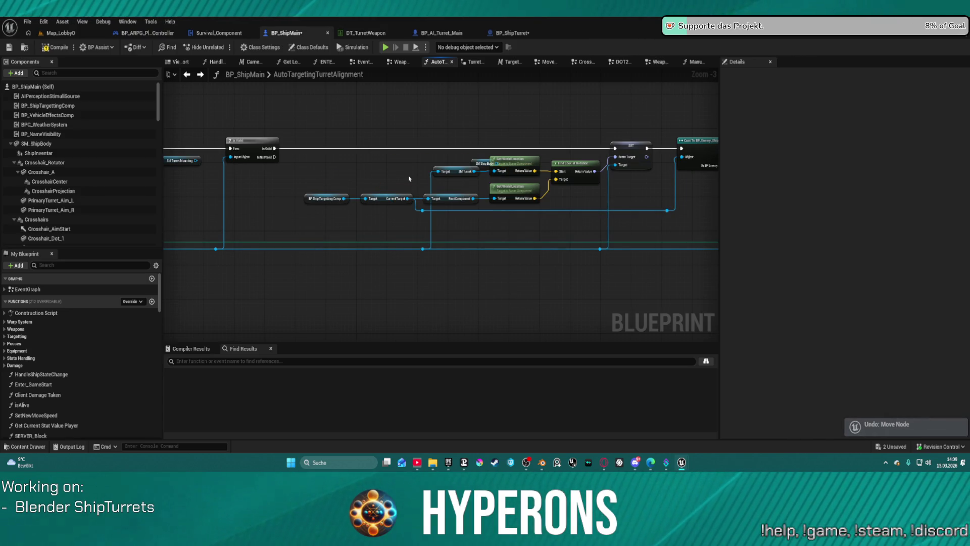
key(ctrl+z)
key(ctrl+z)
key(ctrl+z)
mouse_move(552, 185)
mouse_down()
mouse_move(568, 187)
mouse_move(464, 190)
mouse_move(412, 205)
mouse_move(477, 201)
mouse_move(501, 219)
mouse_up()
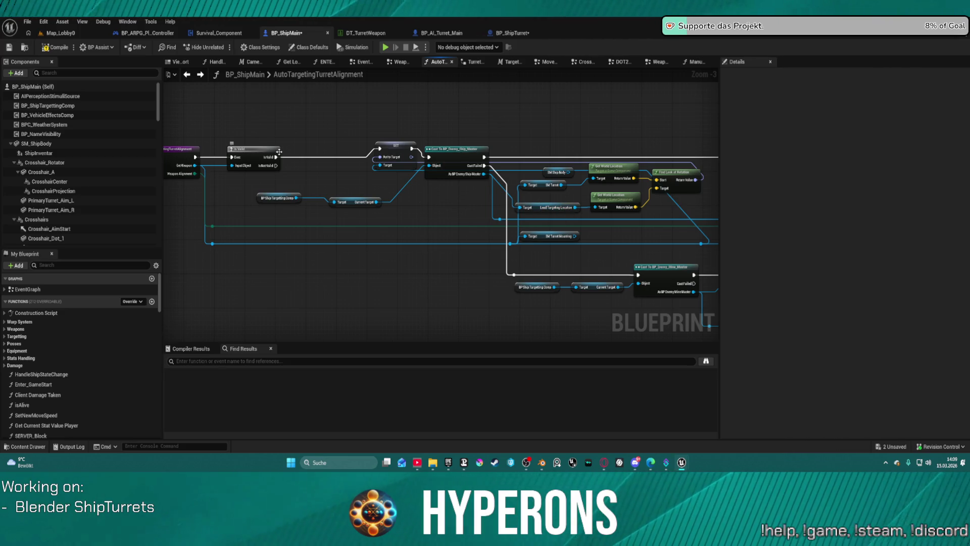
Step: Wire the Cast's execution output into the Set RotToTarget node
mouse_move(276, 157)
mouse_down()
mouse_move(417, 157)
mouse_move(380, 149)
mouse_up()
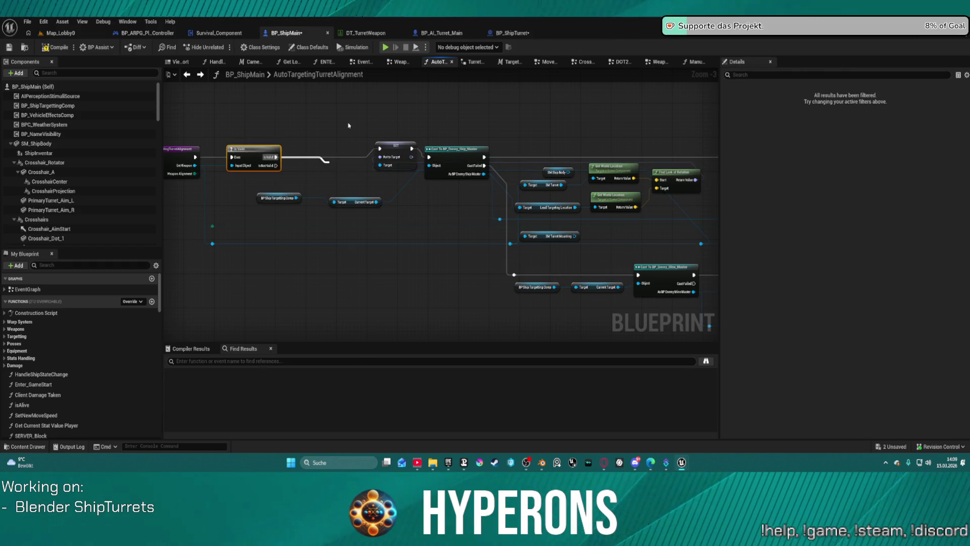
click(349, 122)
key(ctrl+z)
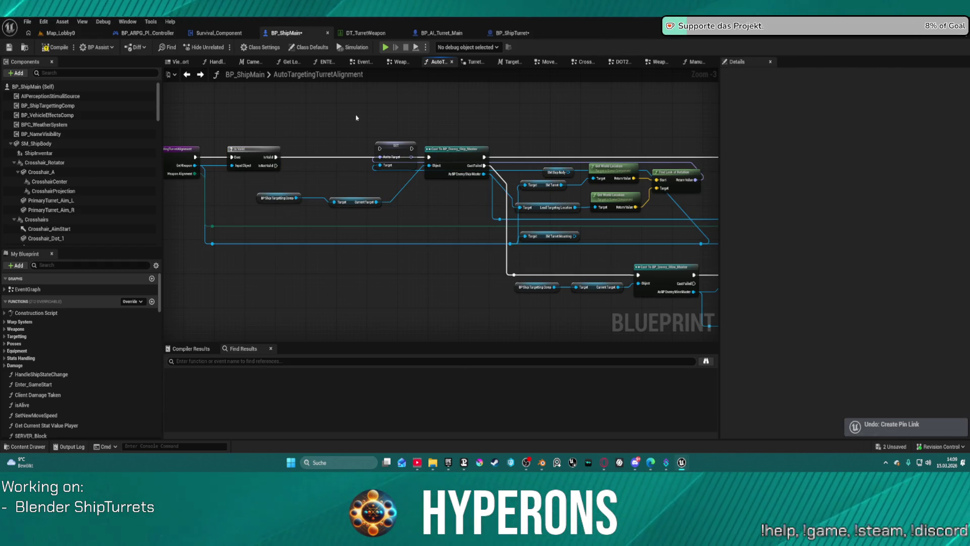
key(ctrl+z)
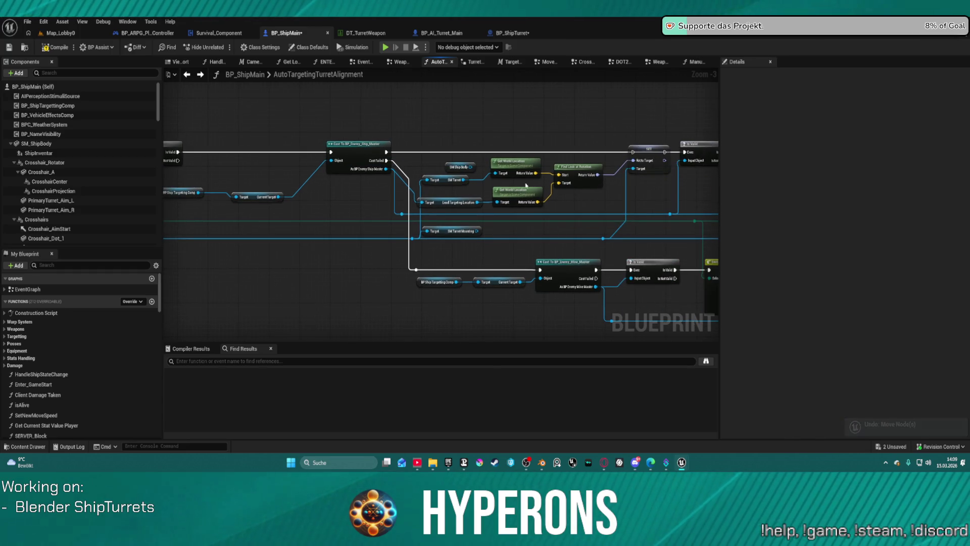
mouse_move(527, 185)
mouse_down()
mouse_move(595, 197)
mouse_move(493, 206)
mouse_up()
drag(331, 199, 390, 200)
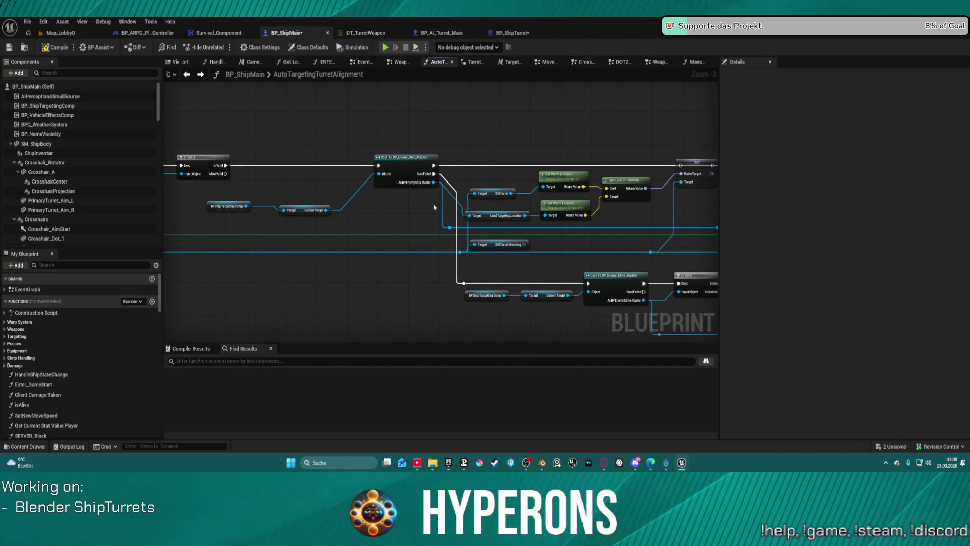
drag(596, 218, 538, 206)
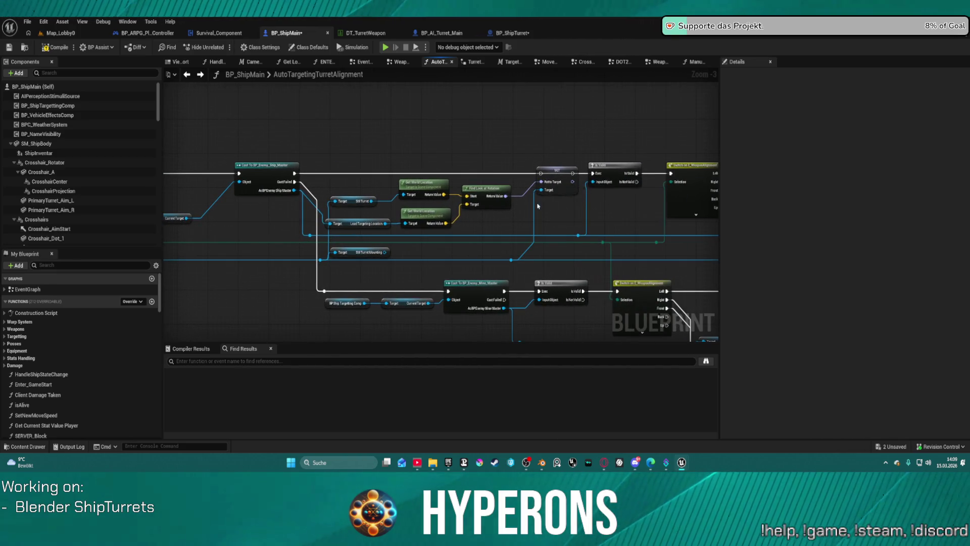
click(563, 172)
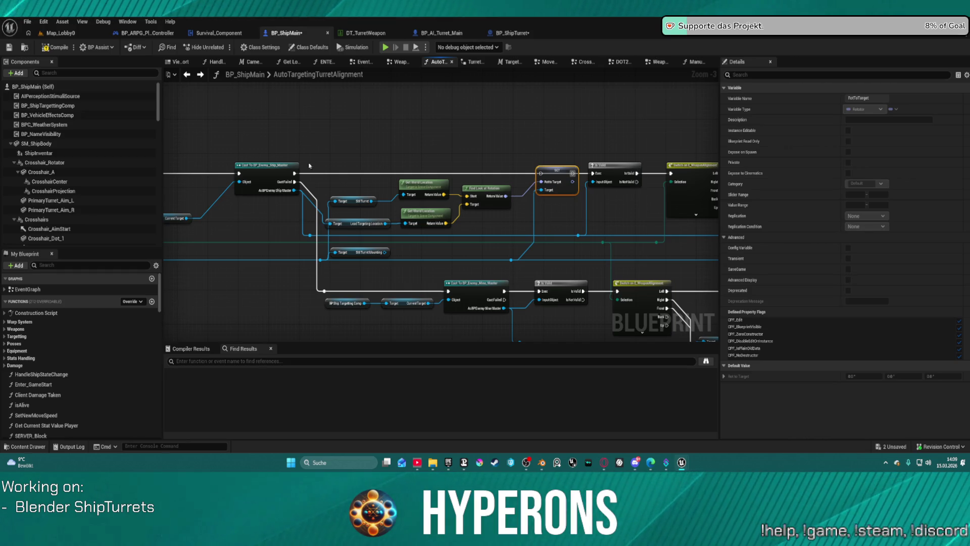
drag(293, 175, 542, 174)
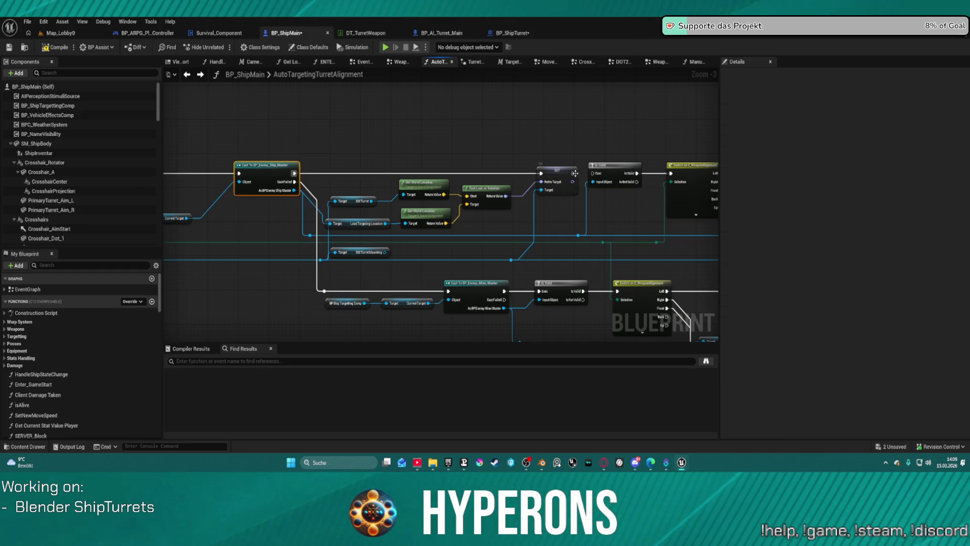
click(558, 172)
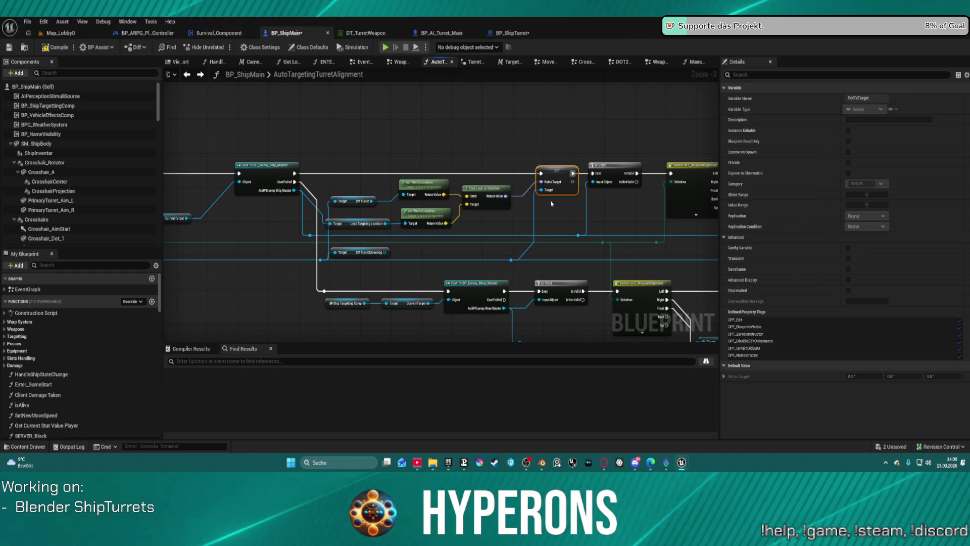
Step: Paste a duplicate Set RotToTarget after Is Valid and connect SM_Turret to its Target
drag(249, 129, 386, 137)
key(ctrl+c)
key(ctrl+v)
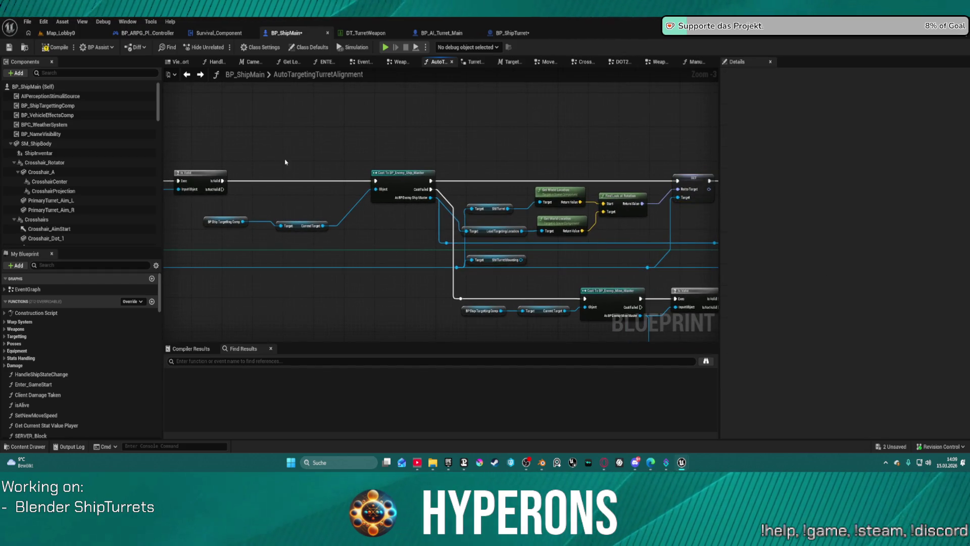
mouse_move(223, 180)
mouse_down()
mouse_move(298, 169)
mouse_move(288, 164)
mouse_move(354, 169)
mouse_move(375, 183)
mouse_move(339, 205)
mouse_up()
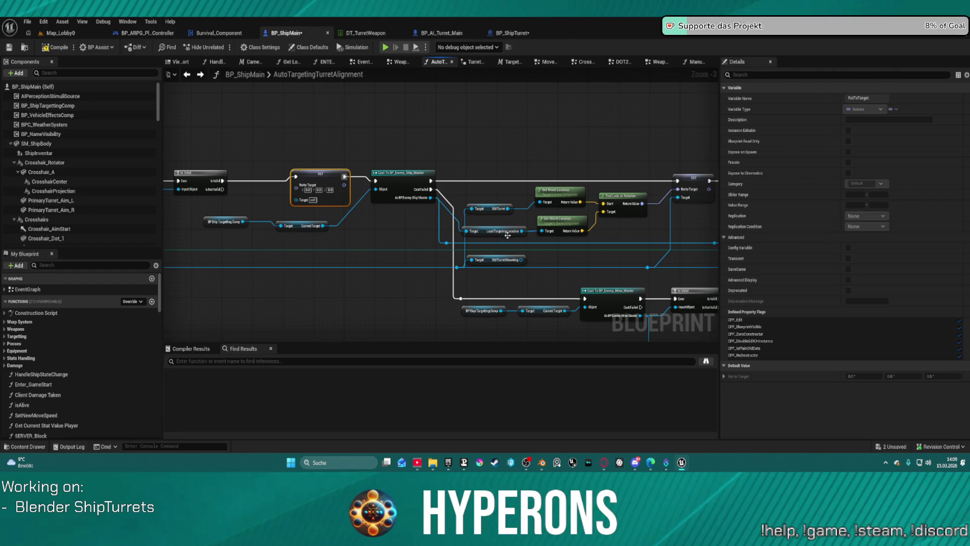
click(494, 211)
mouse_move(508, 208)
mouse_down()
mouse_move(296, 210)
mouse_move(450, 226)
mouse_up()
click(511, 247)
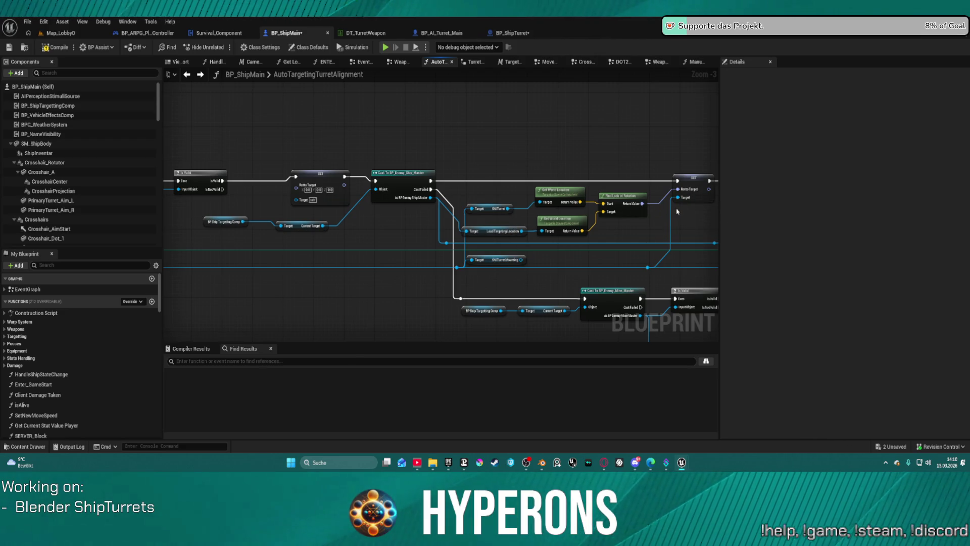
mouse_move(645, 266)
mouse_down()
mouse_move(629, 252)
mouse_move(297, 199)
mouse_up()
click(346, 205)
Step: Paste copies of the SM Turret getter and Get World Location, wiring the location into Find Look at Rotation's Start
key(ctrl+z)
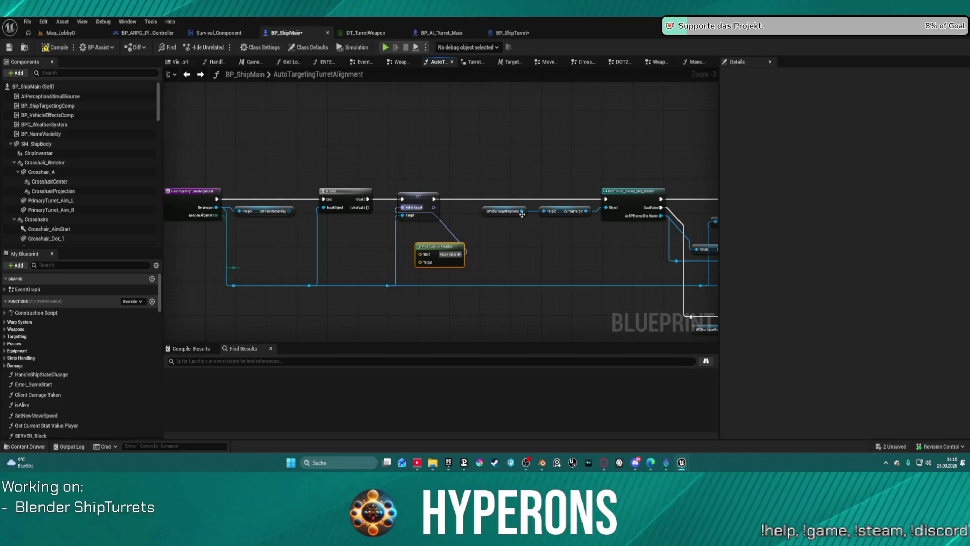
drag(577, 212, 540, 218)
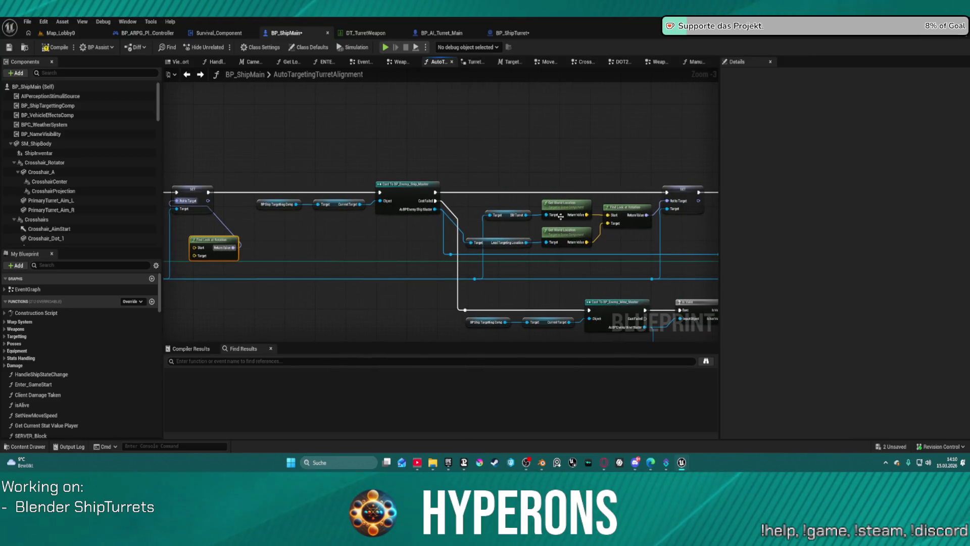
click(492, 216)
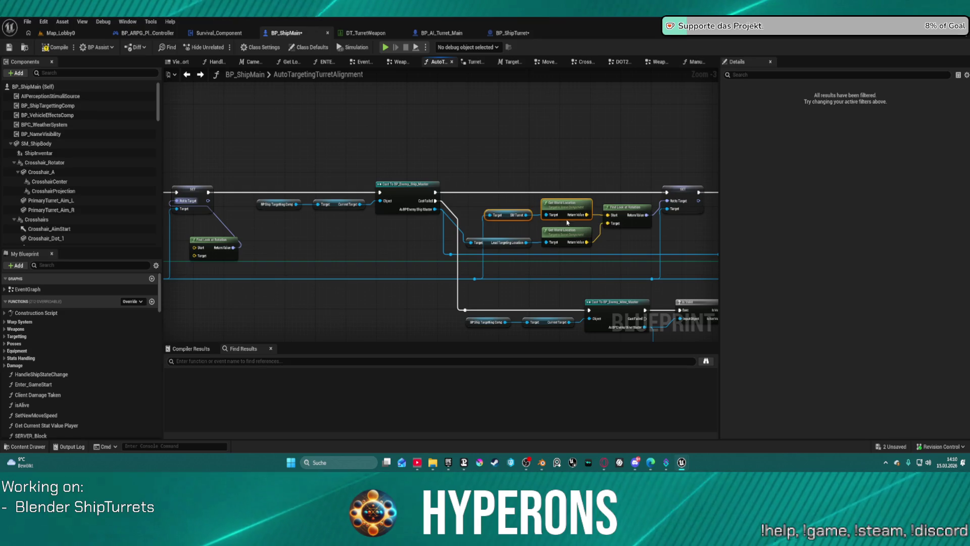
drag(492, 218, 771, 206)
key(ctrl+v)
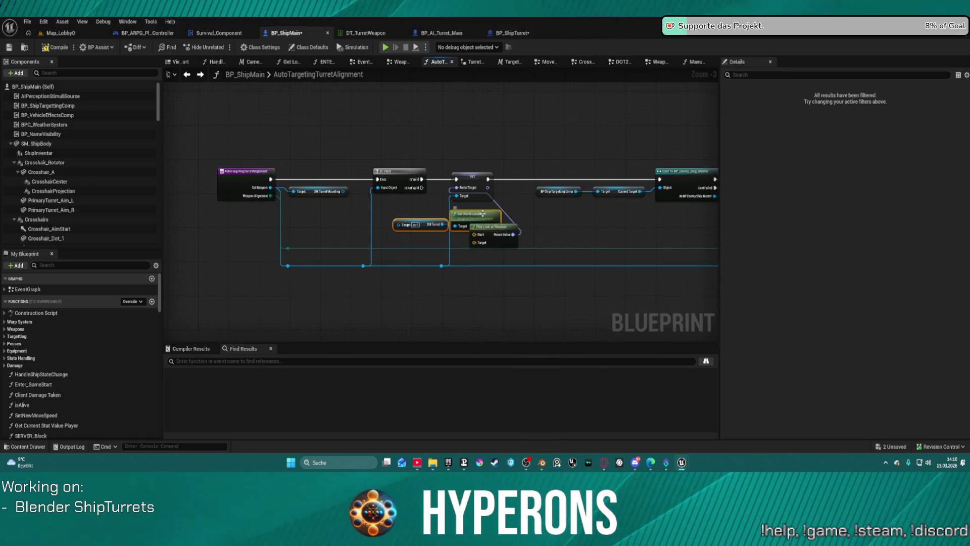
mouse_move(445, 223)
mouse_down()
mouse_move(539, 224)
mouse_move(602, 214)
mouse_move(586, 221)
mouse_move(591, 211)
mouse_up()
click(492, 228)
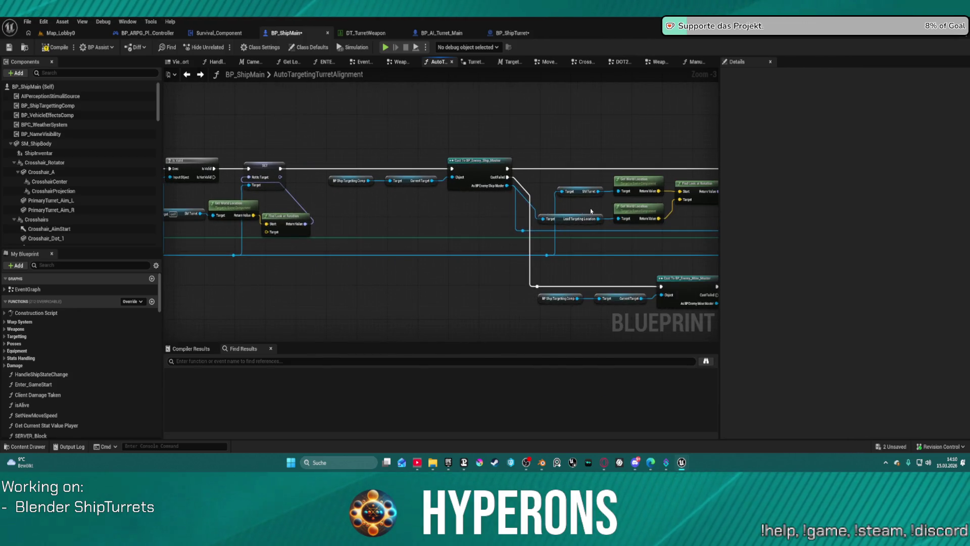
Step: Add a Get Actor Rotation node off Current Target, then delete it as unwanted
drag(367, 181, 369, 201)
drag(431, 181, 425, 221)
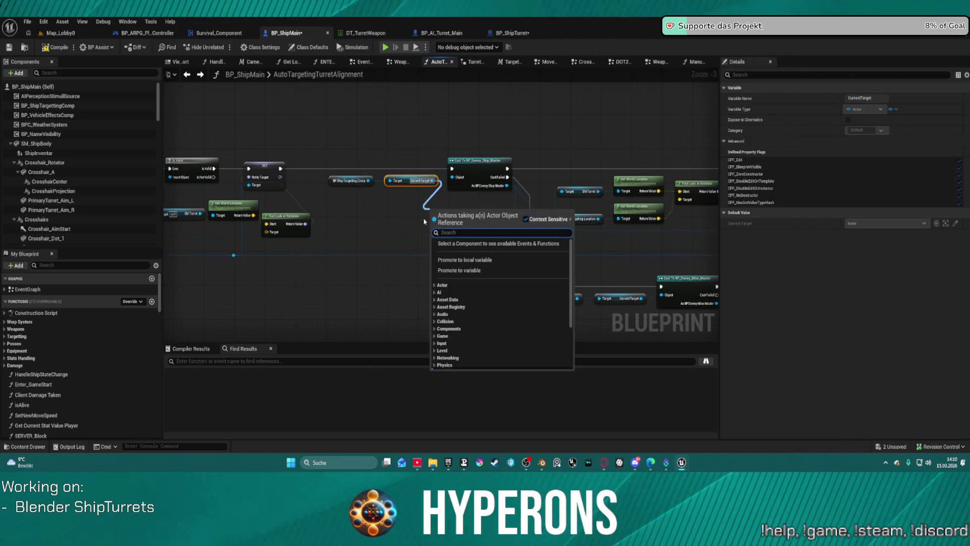
text(get ac)
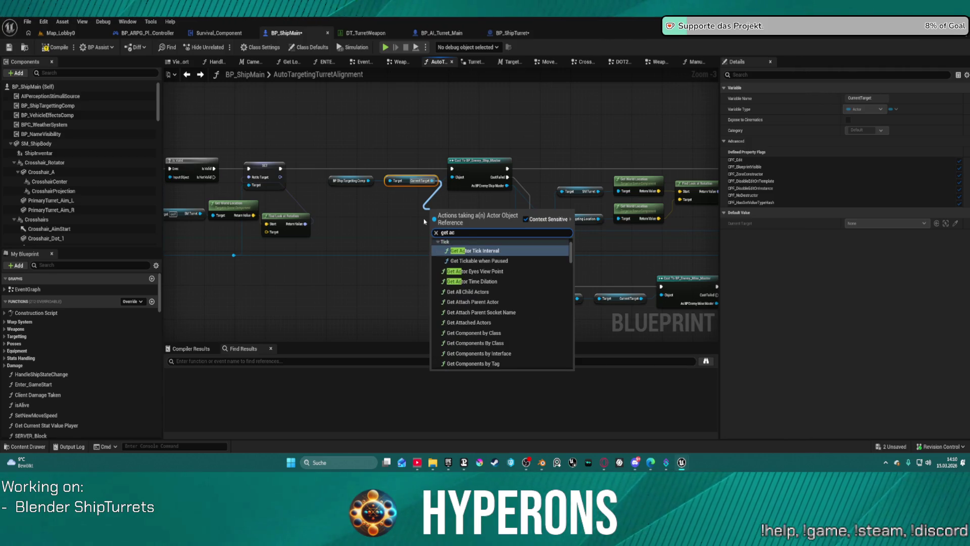
text(tor rota)
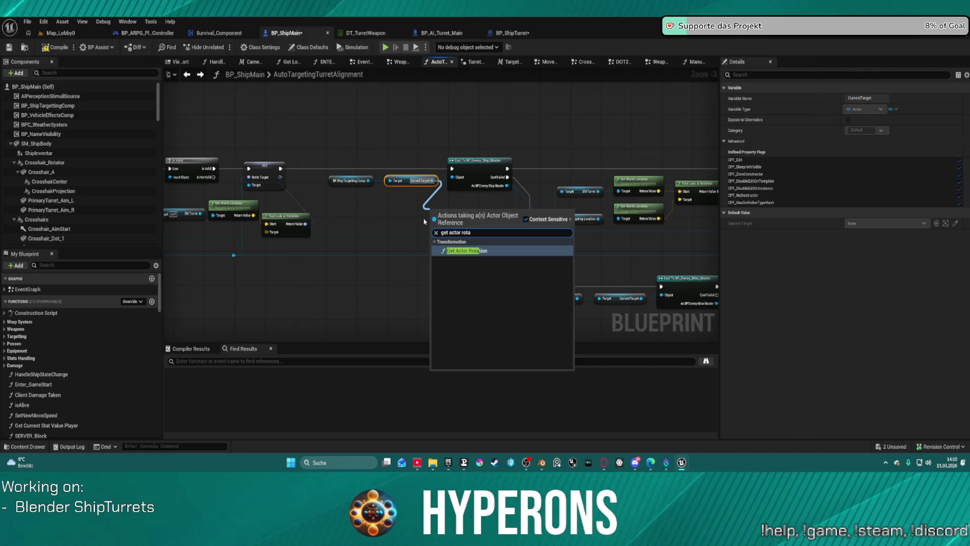
key(Return)
mouse_move(473, 224)
mouse_down()
mouse_move(326, 216)
mouse_move(374, 215)
mouse_up()
click(447, 209)
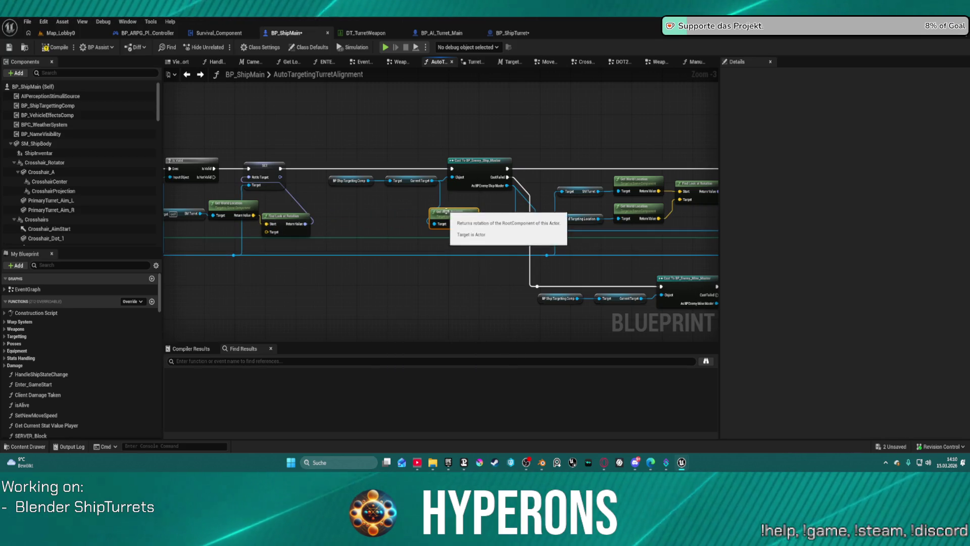
key(Delete)
Step: Wire Current Target's Get Actor Location into Find Look at Rotation's Target and connect the turret reference to SM Turret
drag(433, 180, 436, 230)
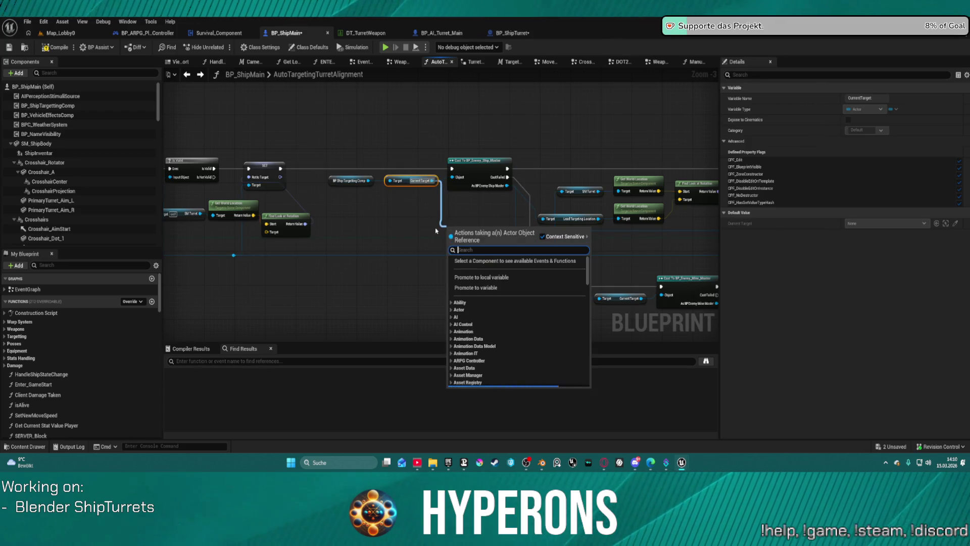
text(get location)
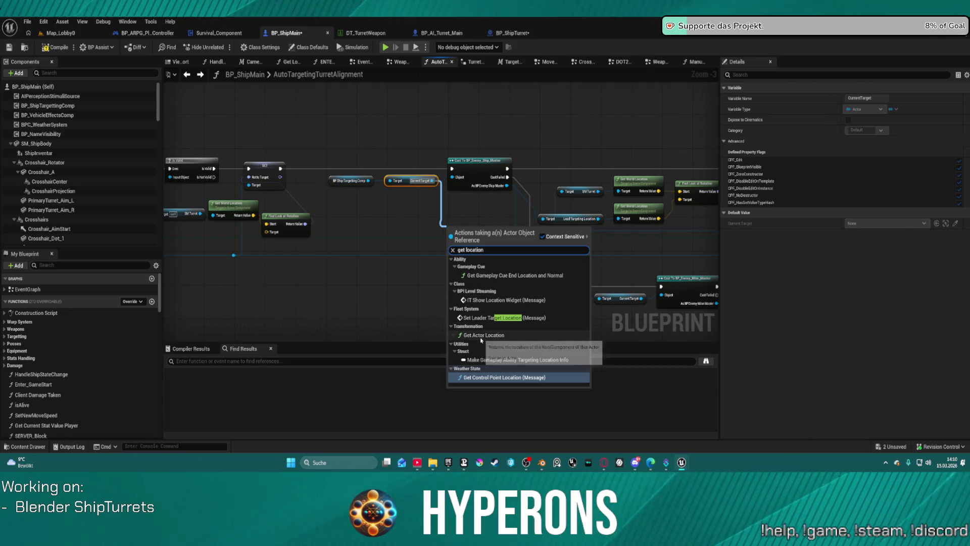
click(484, 335)
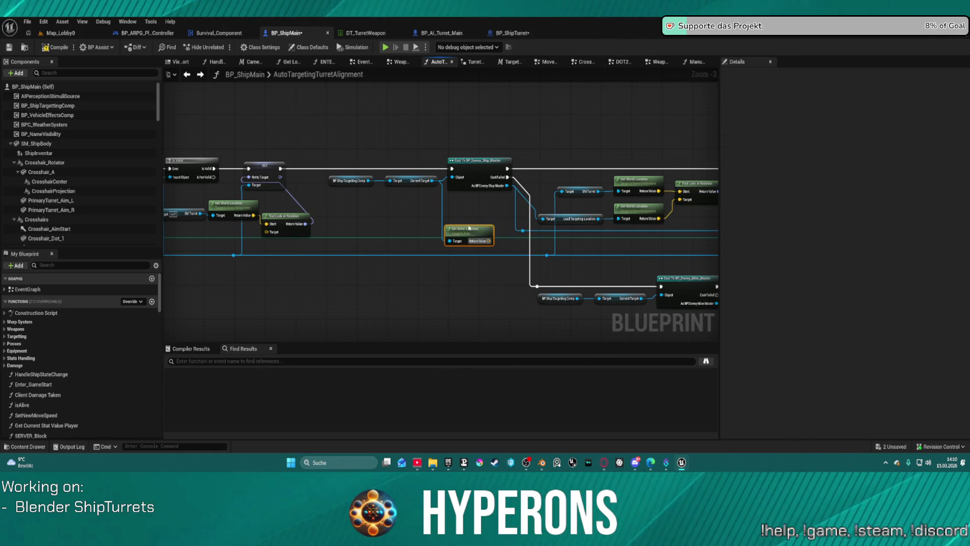
mouse_move(490, 240)
mouse_down()
mouse_move(472, 223)
mouse_move(267, 235)
mouse_up()
key(f)
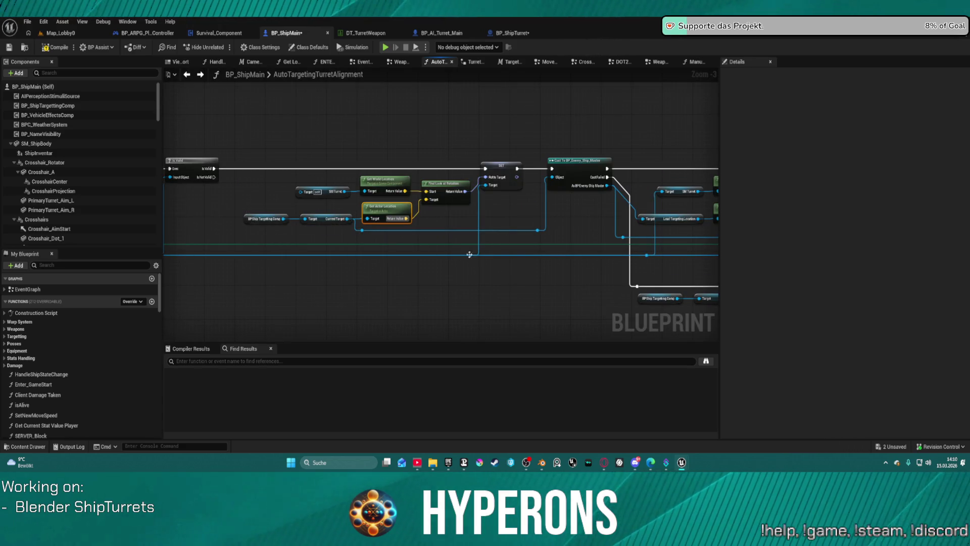
drag(469, 255, 513, 249)
drag(279, 256, 426, 189)
click(520, 191)
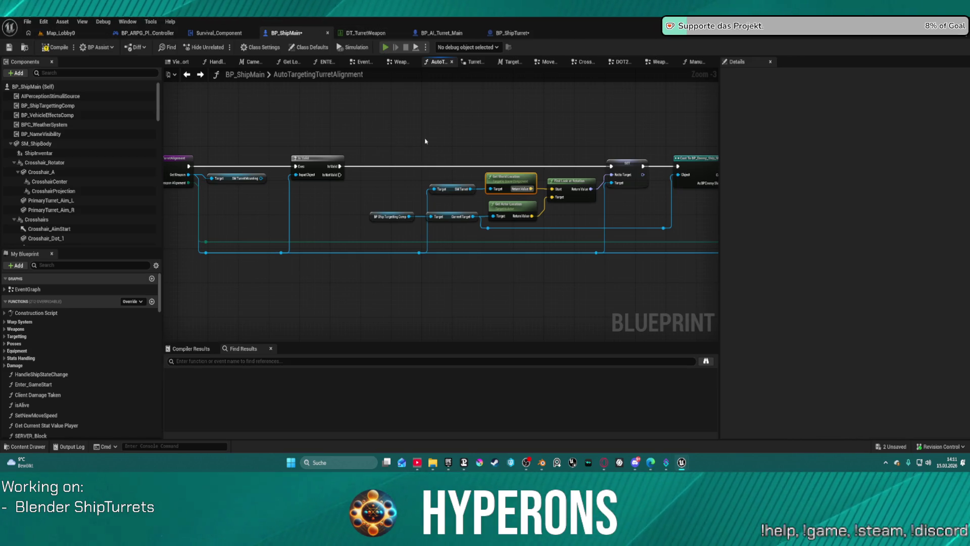
Step: Compile with F7, launch Standalone play, pick the second character and start the game
key(F7)
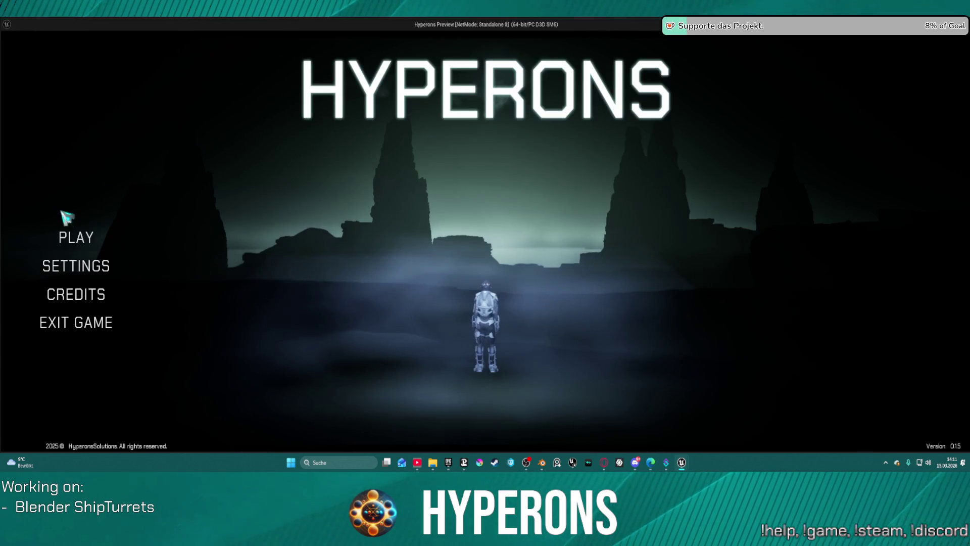
click(81, 237)
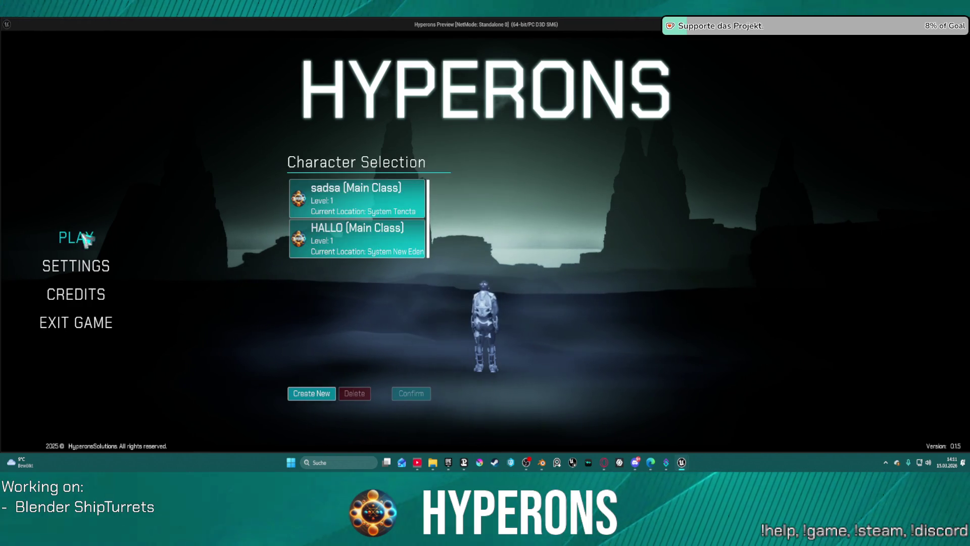
click(372, 240)
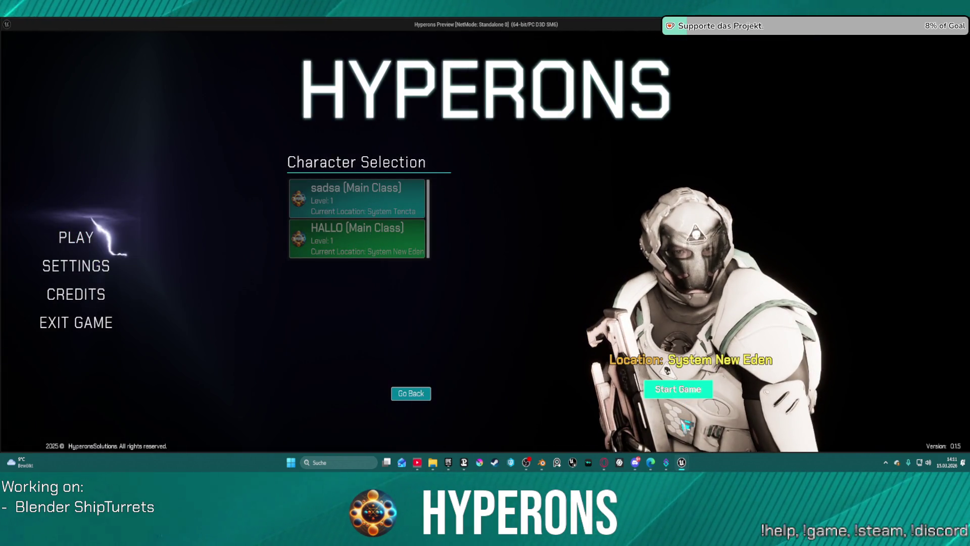
click(679, 390)
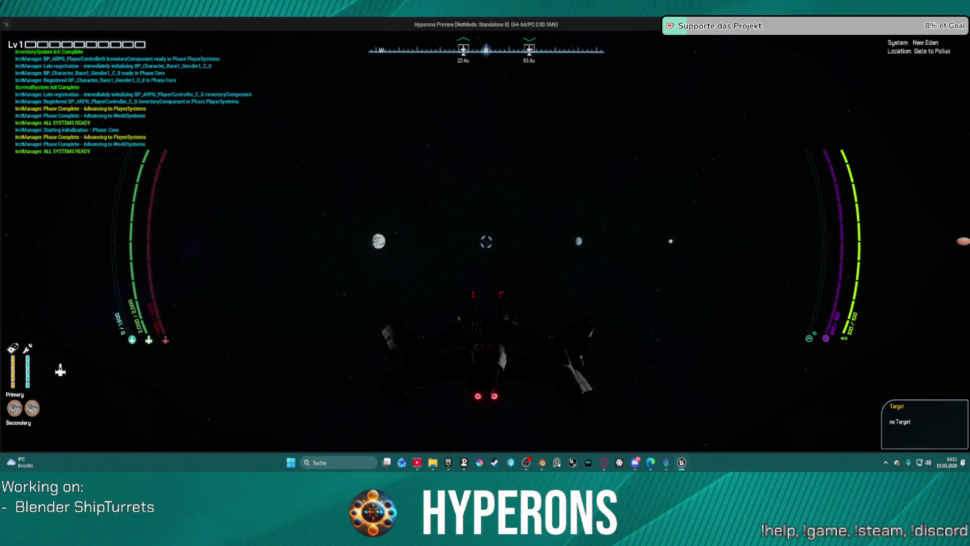
Step: Turn the ship left and thrust toward the enemy fighters, watching the turrets track them
key(a)
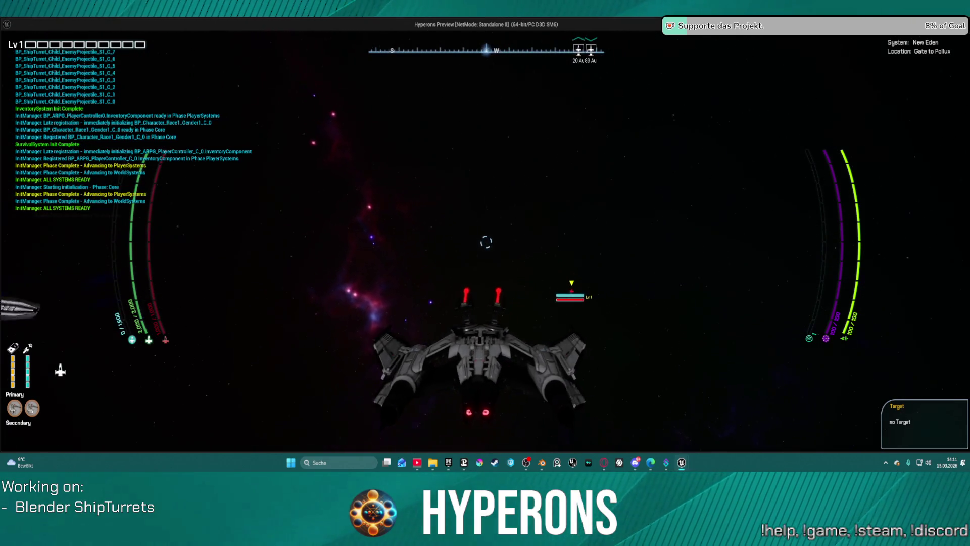
key(a)
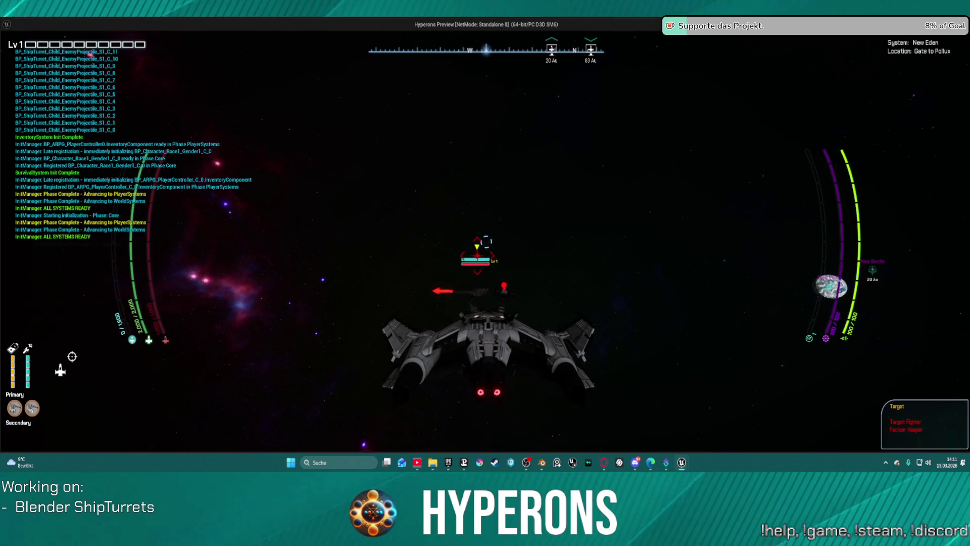
key(w)
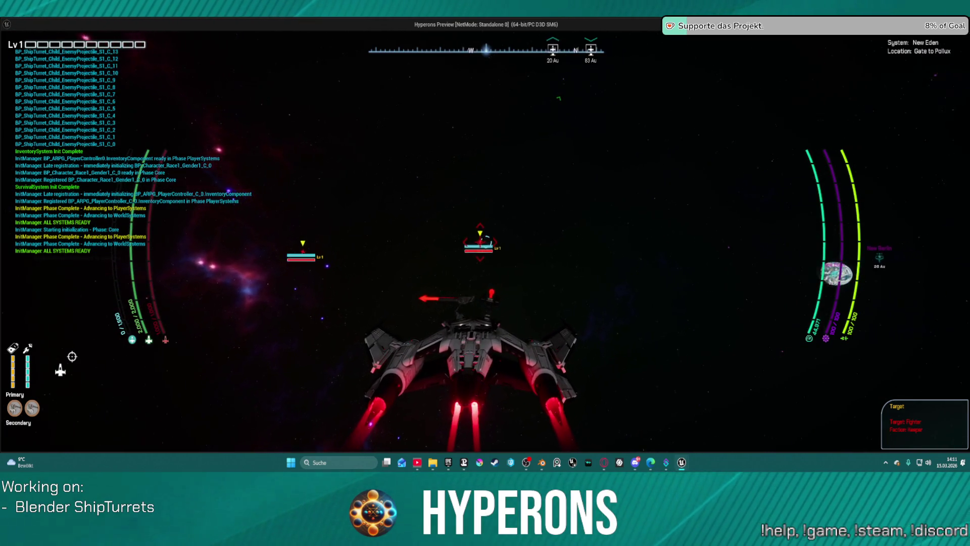
key(a)
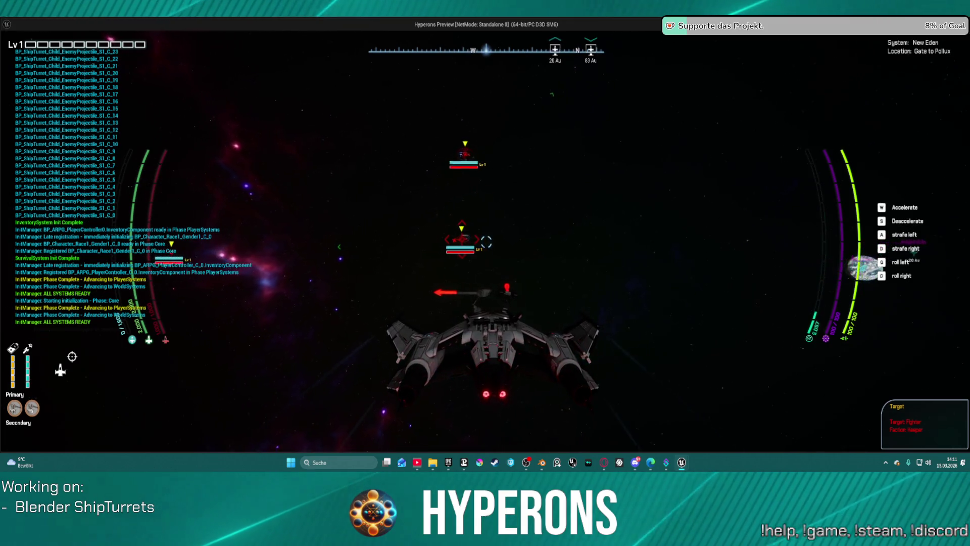
key(a)
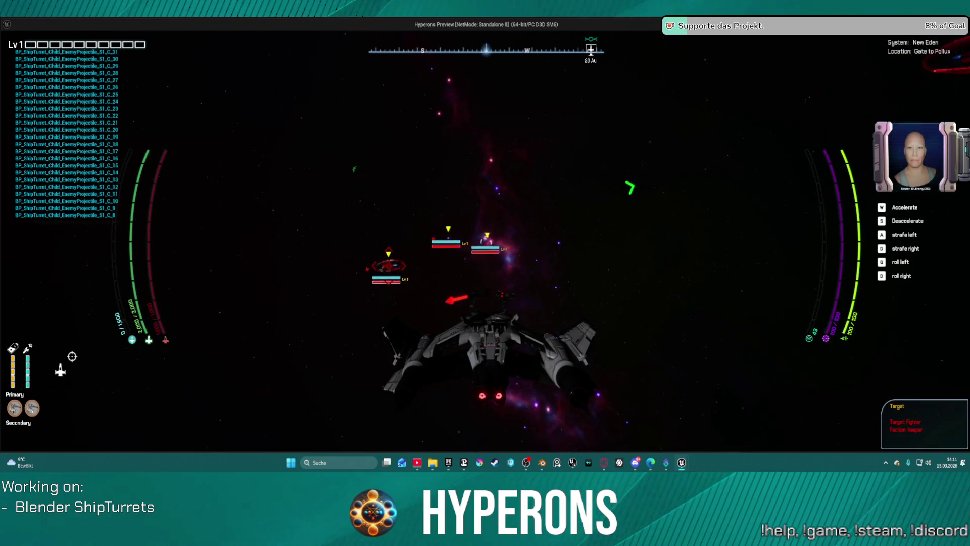
key(a)
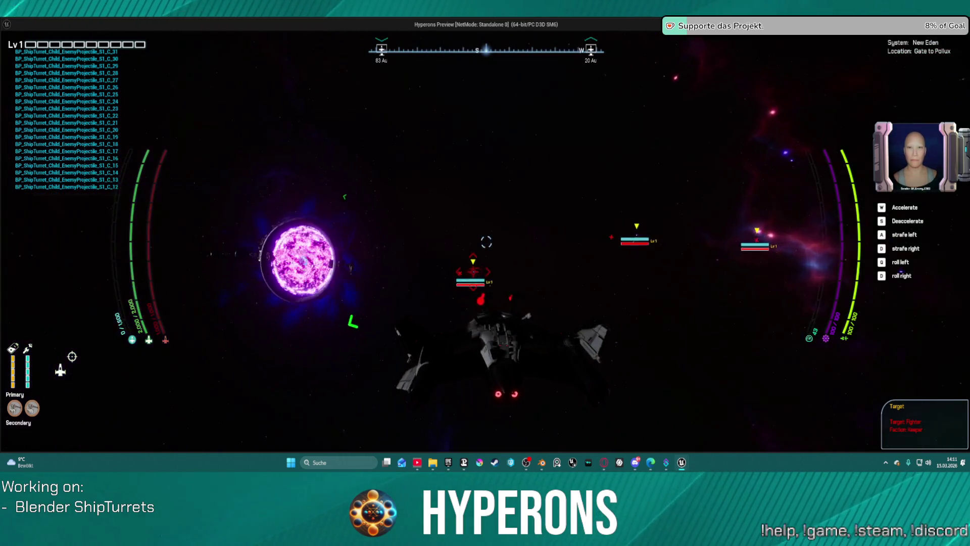
key(a)
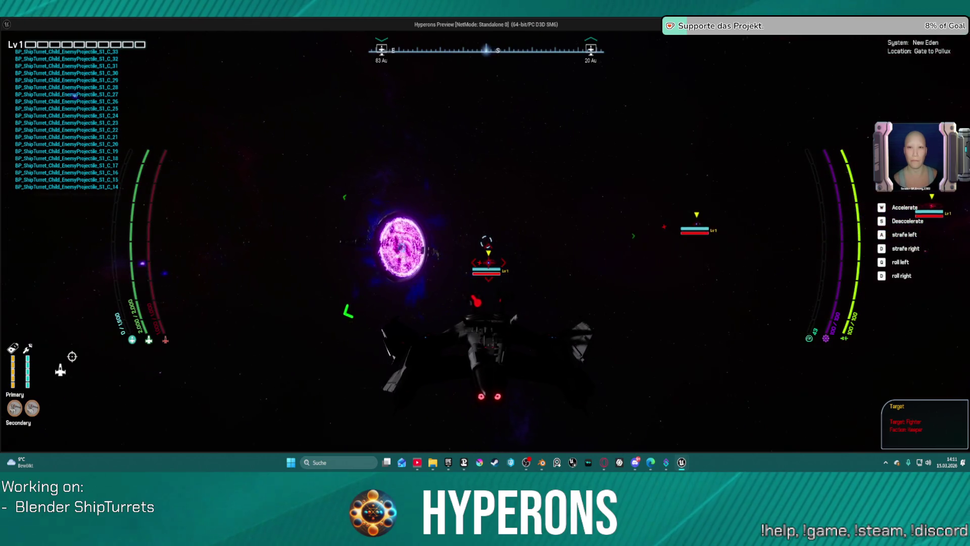
key(a)
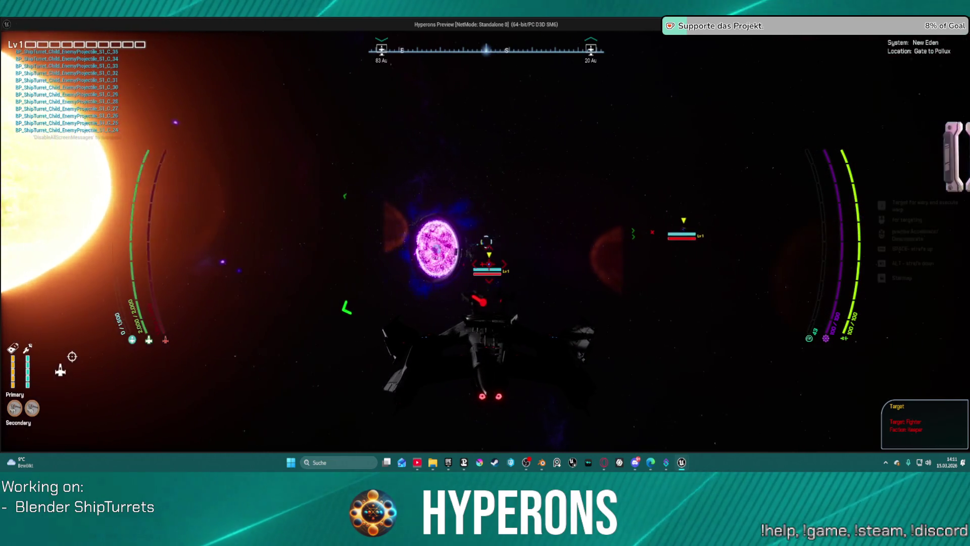
key(a)
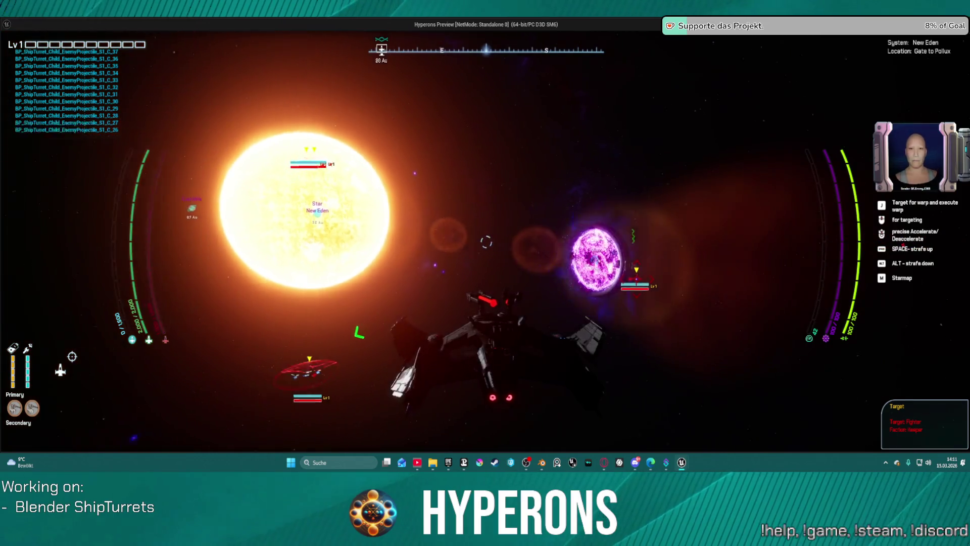
key(a)
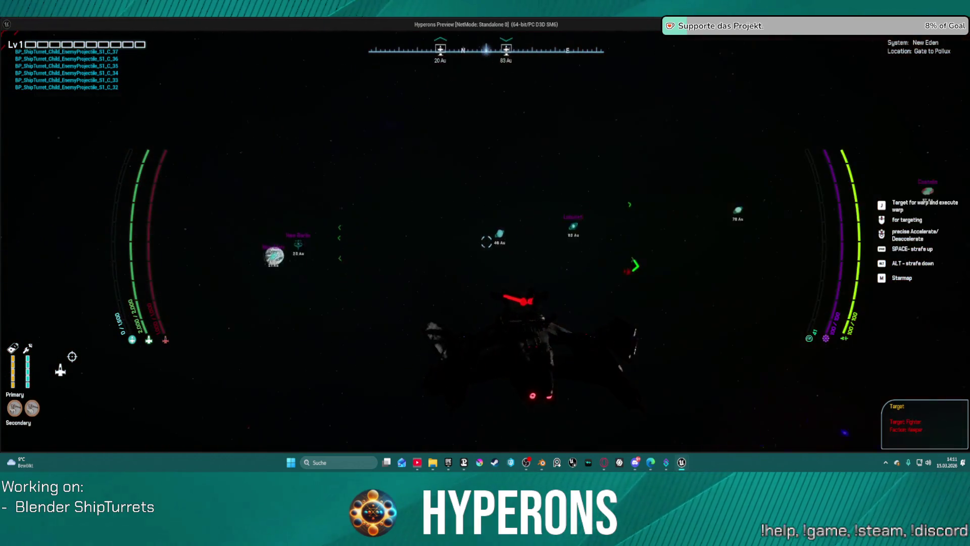
Step: Swing back toward the purple portal and enemies, then leave the game and stop the simulation
key(a)
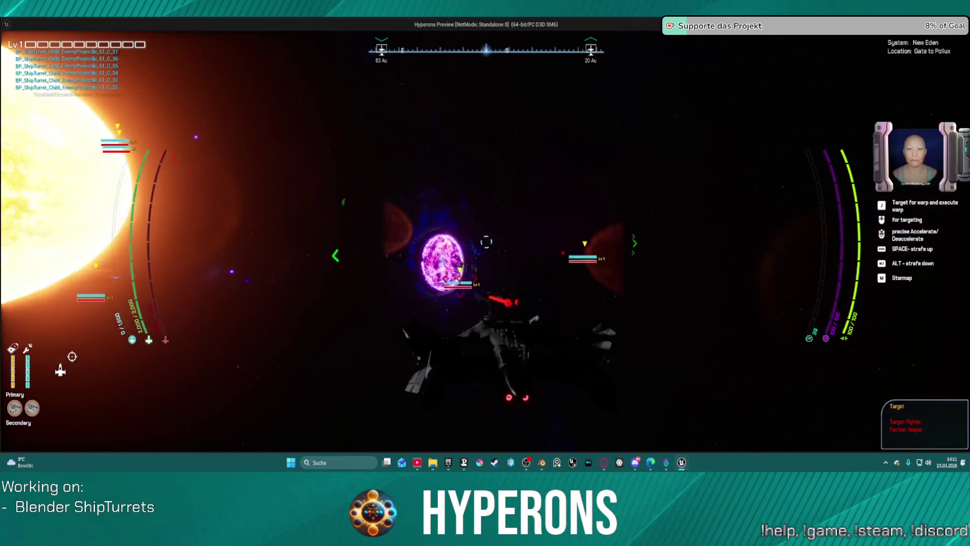
key(a)
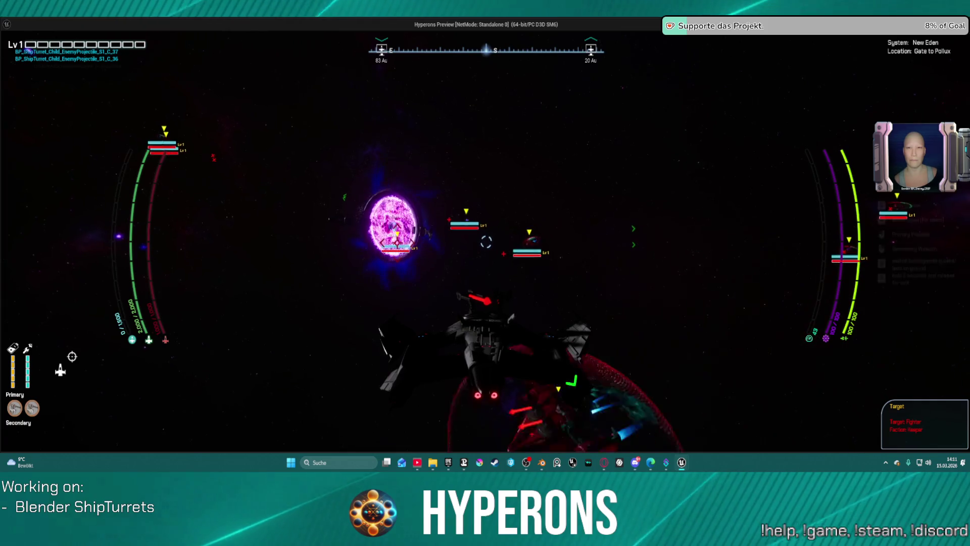
key(a)
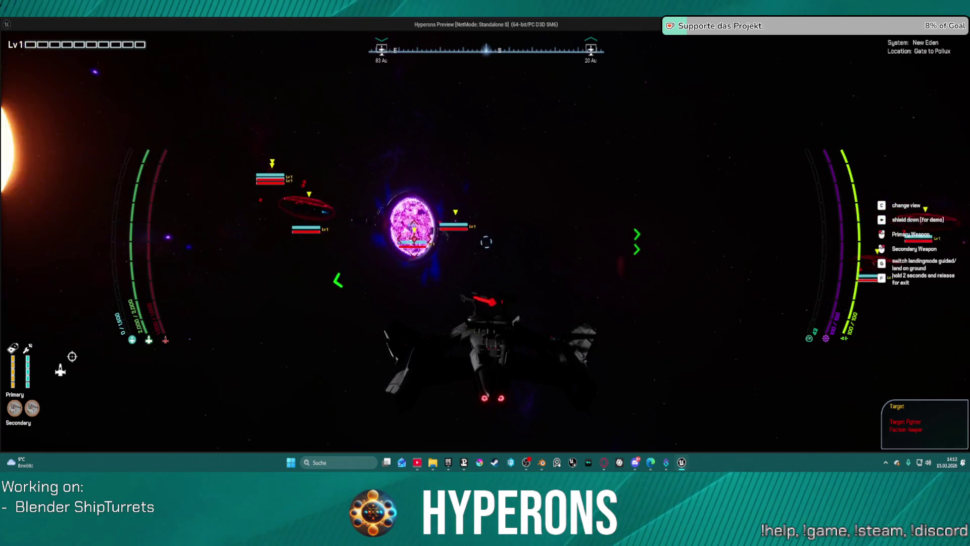
key(a)
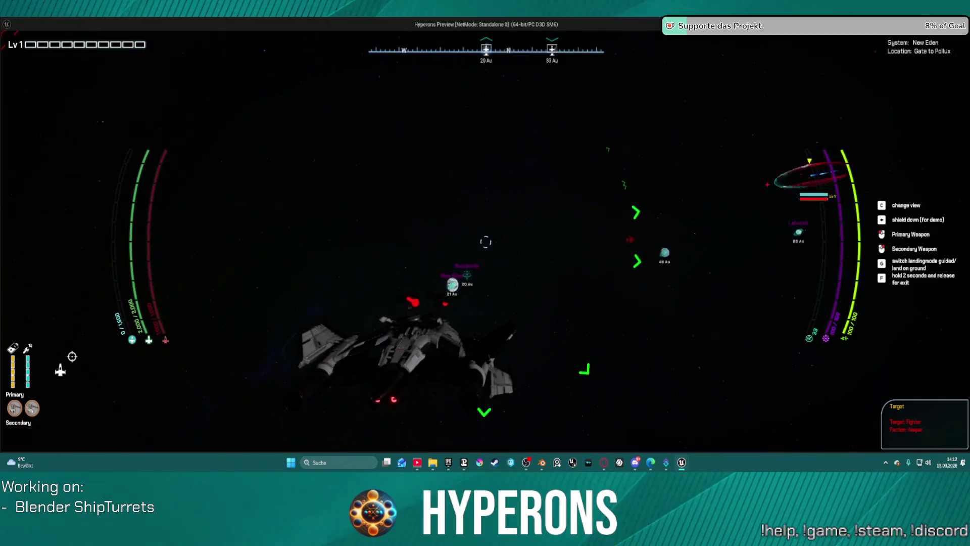
key(d)
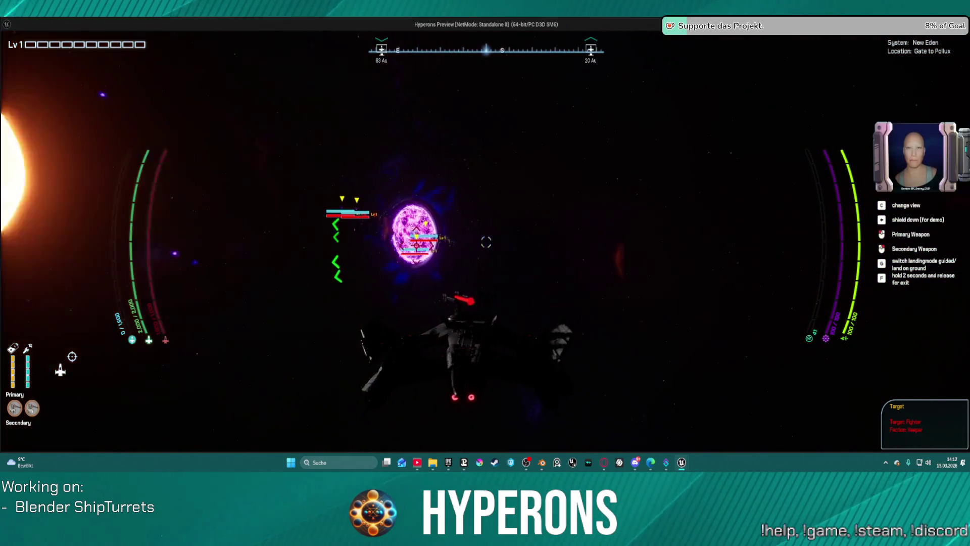
key(a)
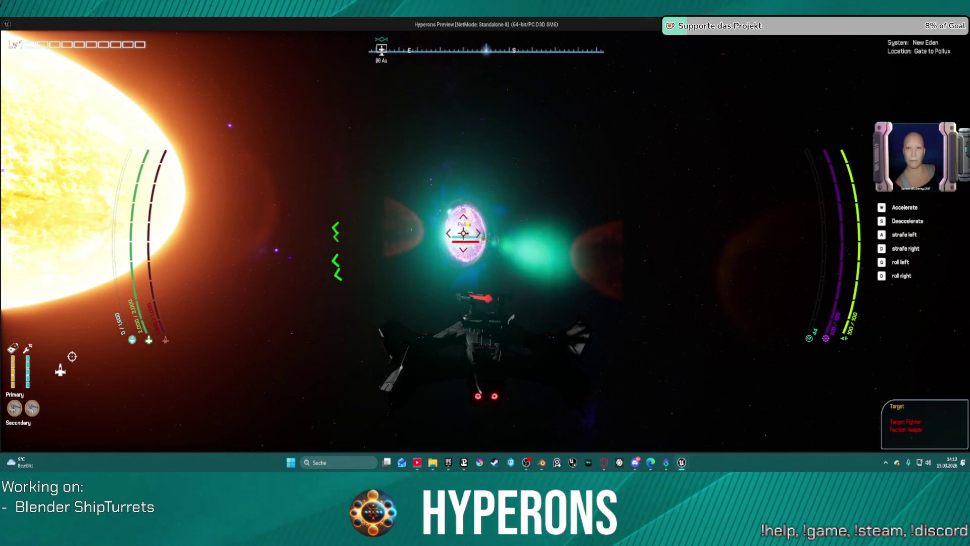
key(alt+Tab)
key(Escape)
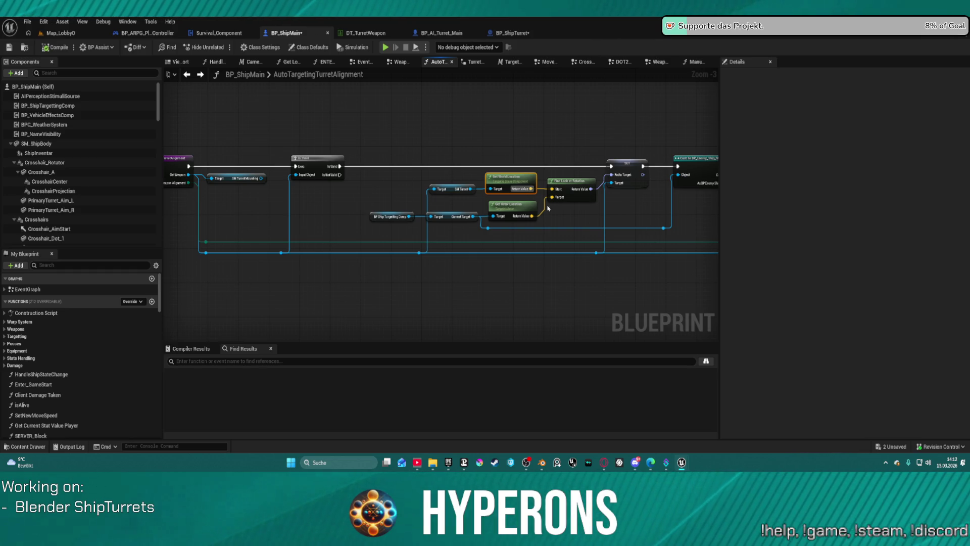
Step: In BP_ShipTurret, arrange the Rot to Target, Break Rotator and Make Rotator nodes in a tidy row
click(511, 33)
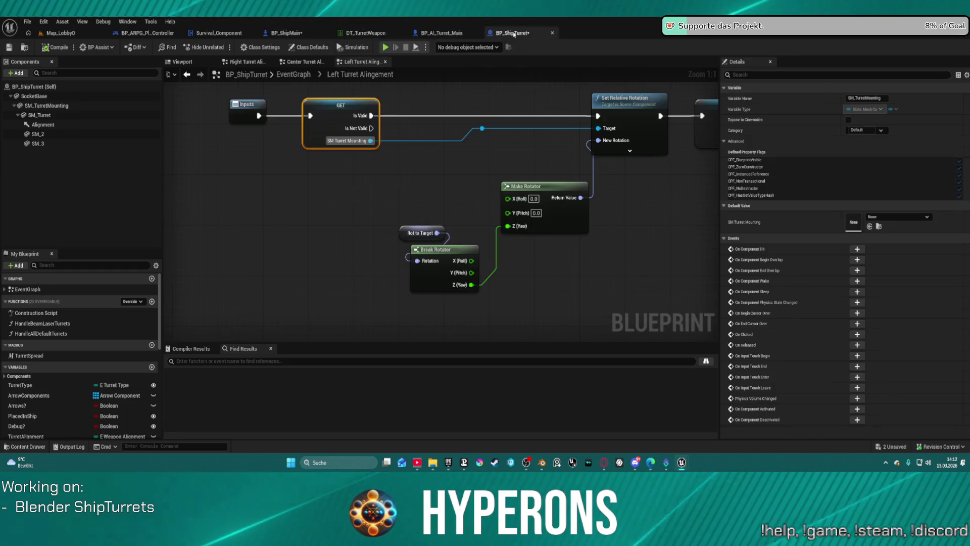
click(435, 231)
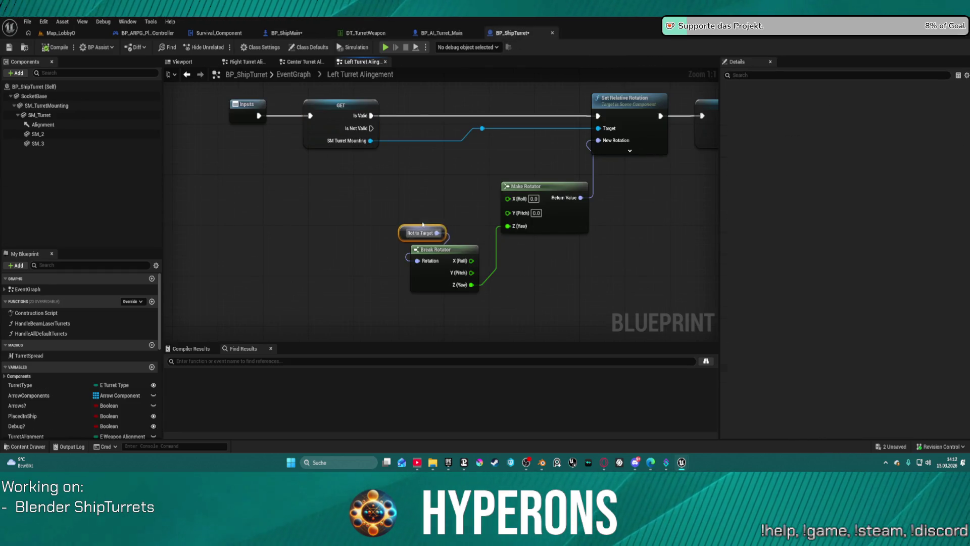
drag(435, 232, 311, 225)
mouse_move(436, 247)
mouse_down()
mouse_move(425, 200)
mouse_move(397, 211)
mouse_up()
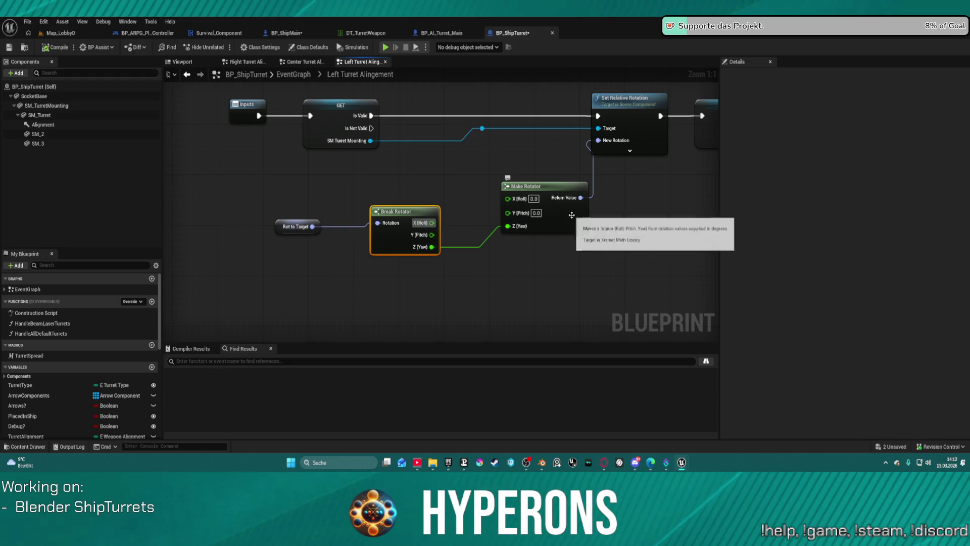
drag(572, 215, 536, 233)
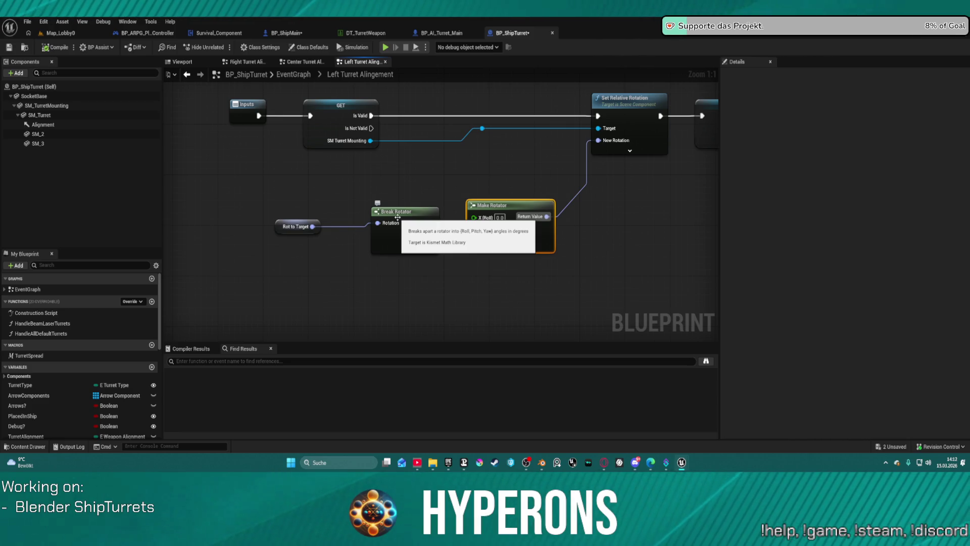
Step: Load the LoadMap level from the File menu's Recent Levels list
click(73, 33)
click(27, 22)
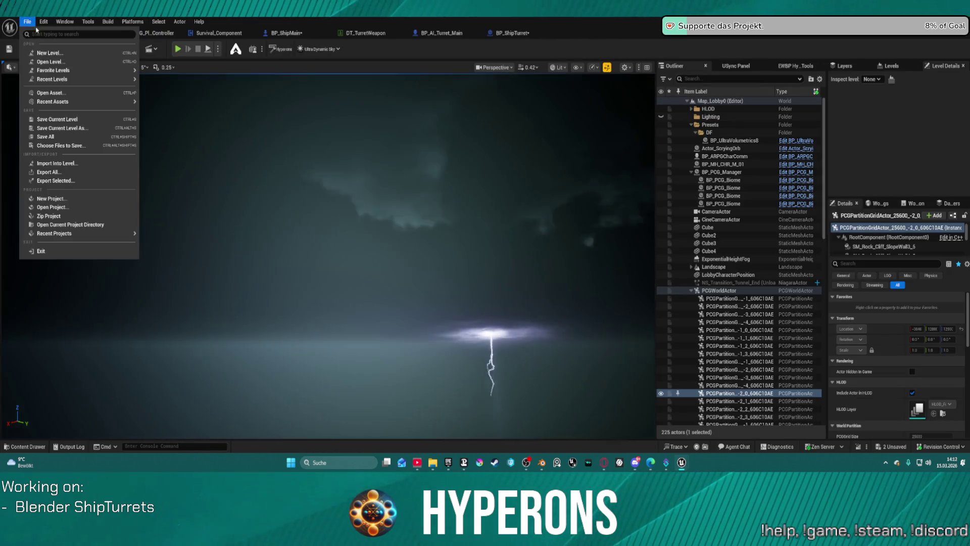
mouse_move(136, 81)
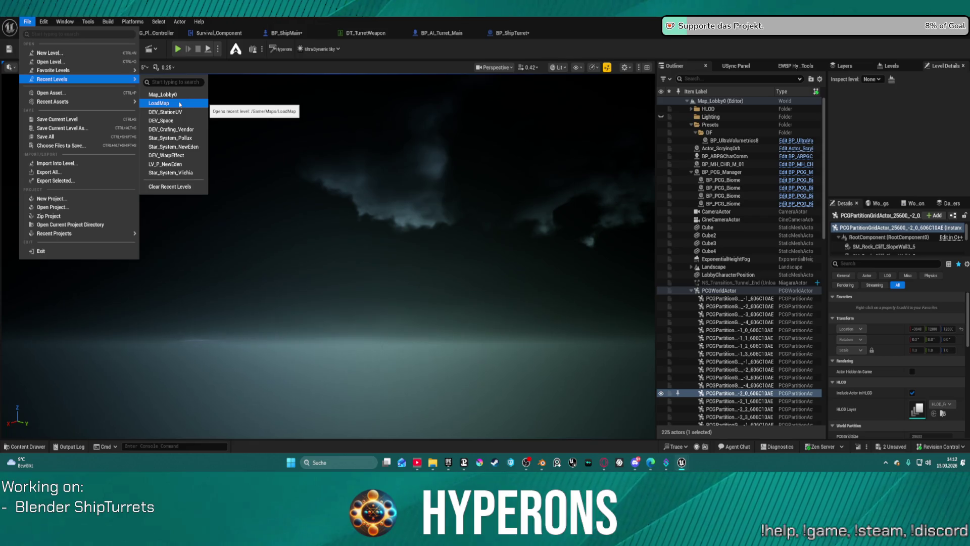
click(495, 228)
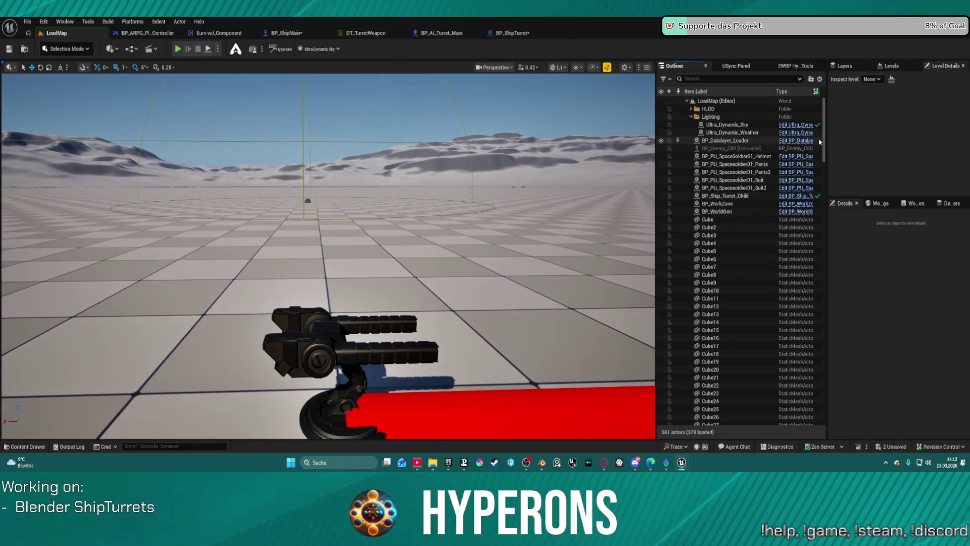
Step: Bring the BP_Ship_Turret_Child turret into view, select it, and scroll through its Details
drag(824, 139, 790, 394)
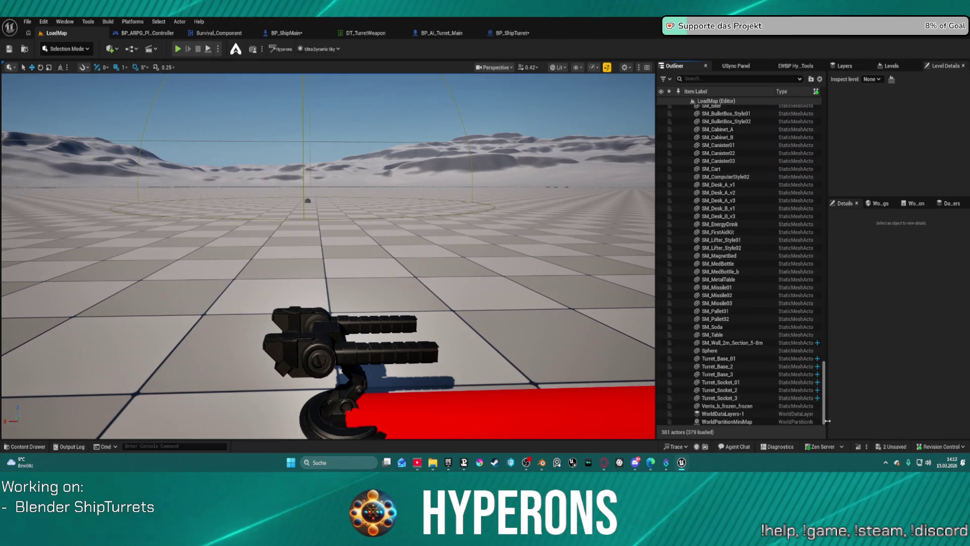
scroll(748, 278, up, 8)
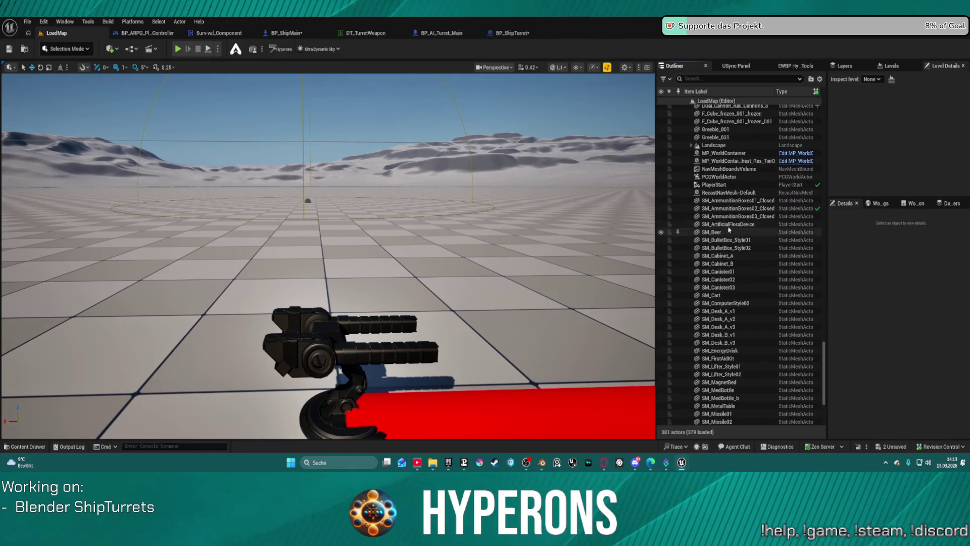
scroll(729, 216, up, 5)
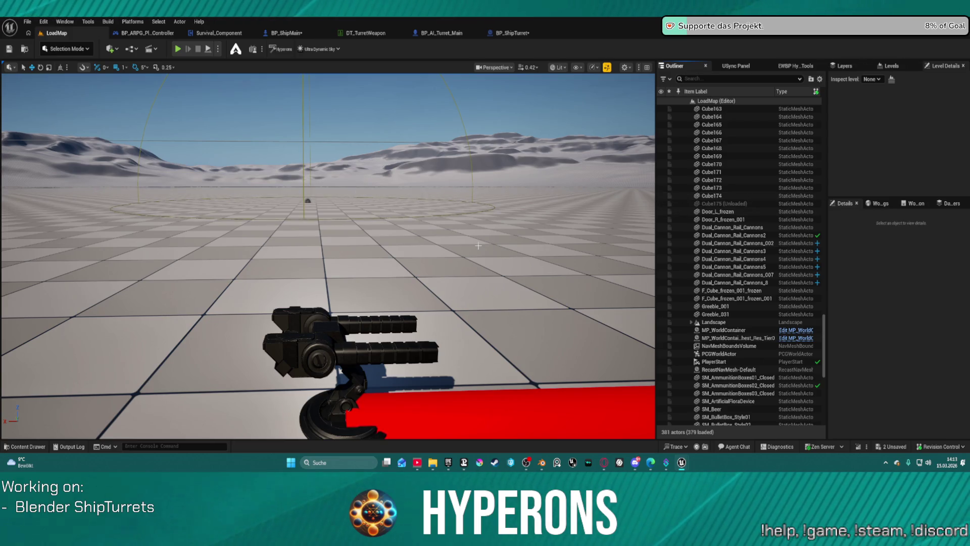
drag(478, 245, 483, 303)
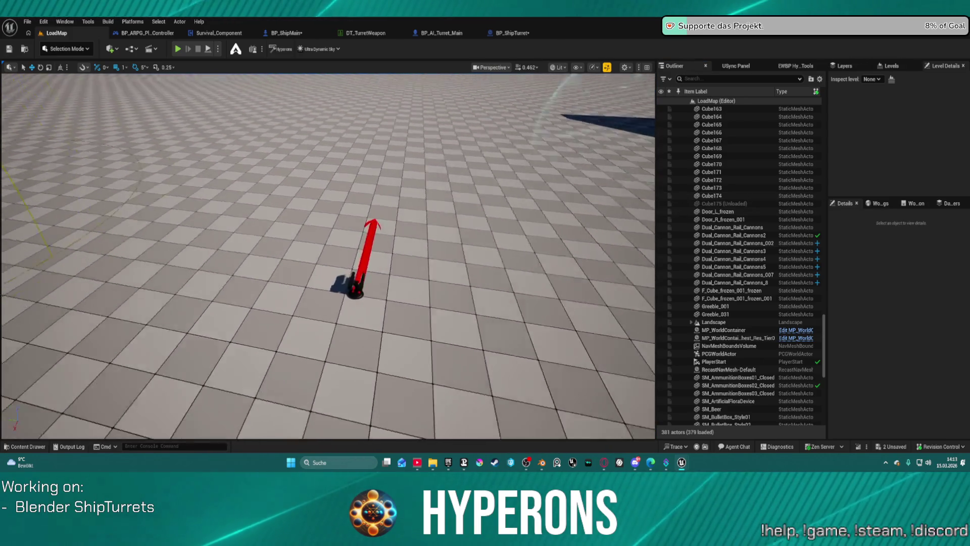
drag(344, 295, 344, 268)
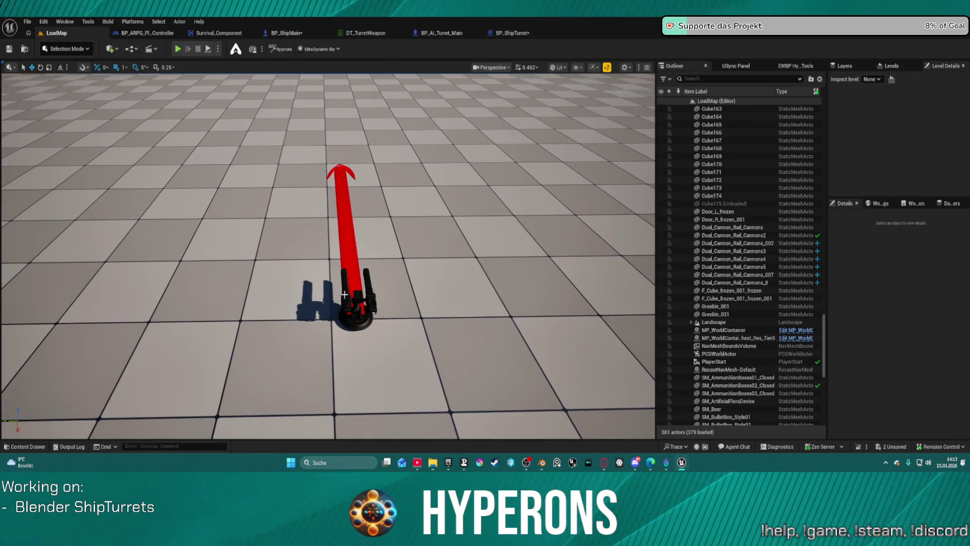
click(345, 295)
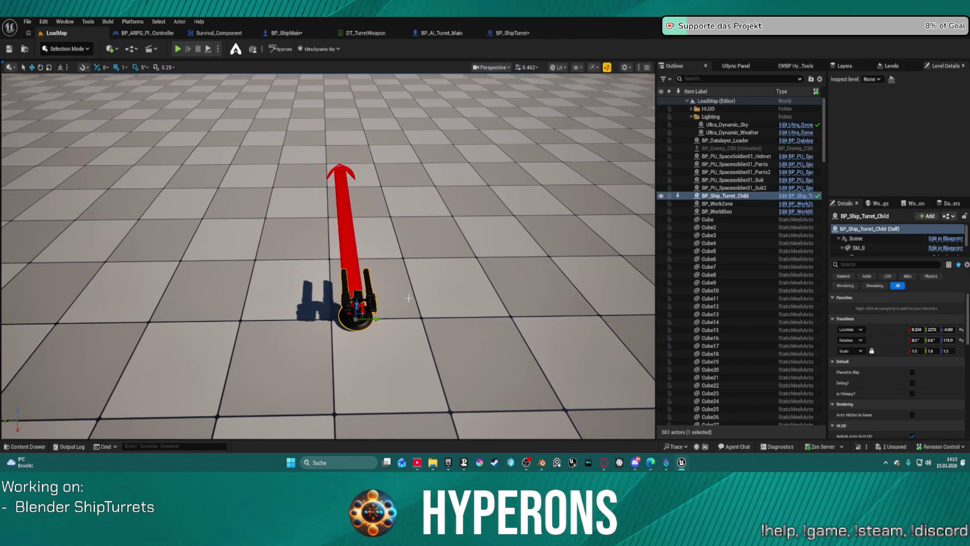
scroll(863, 303, down, 10)
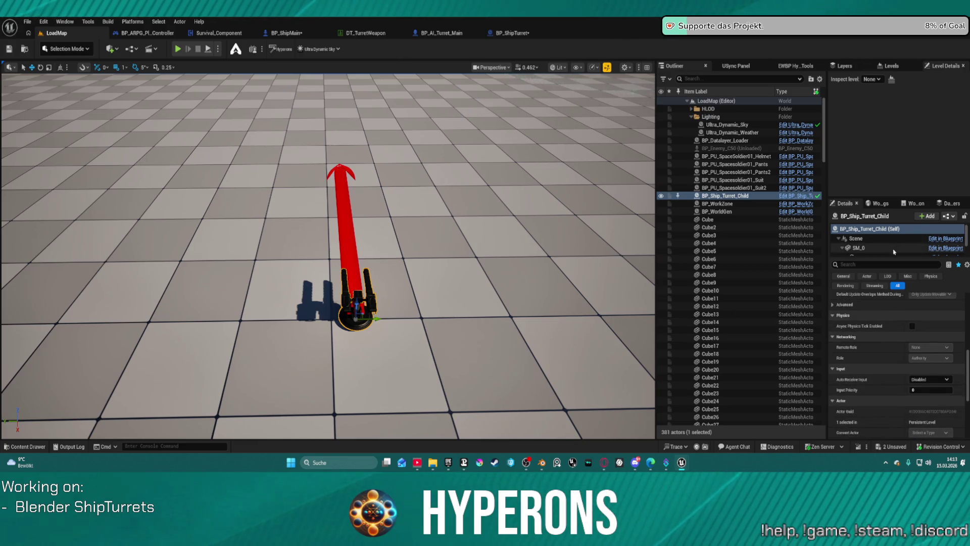
scroll(889, 354, down, 5)
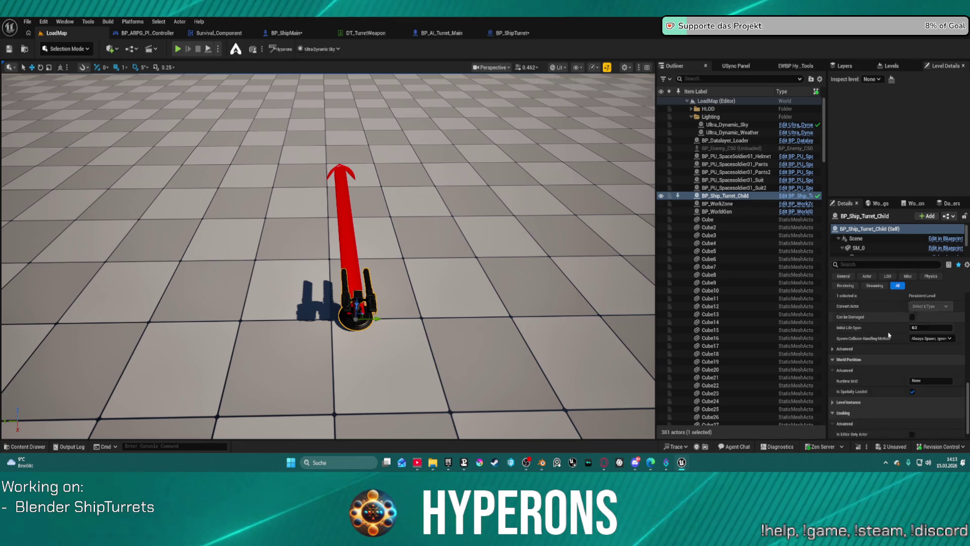
scroll(738, 253, down, 1)
scroll(259, 78, down, 5)
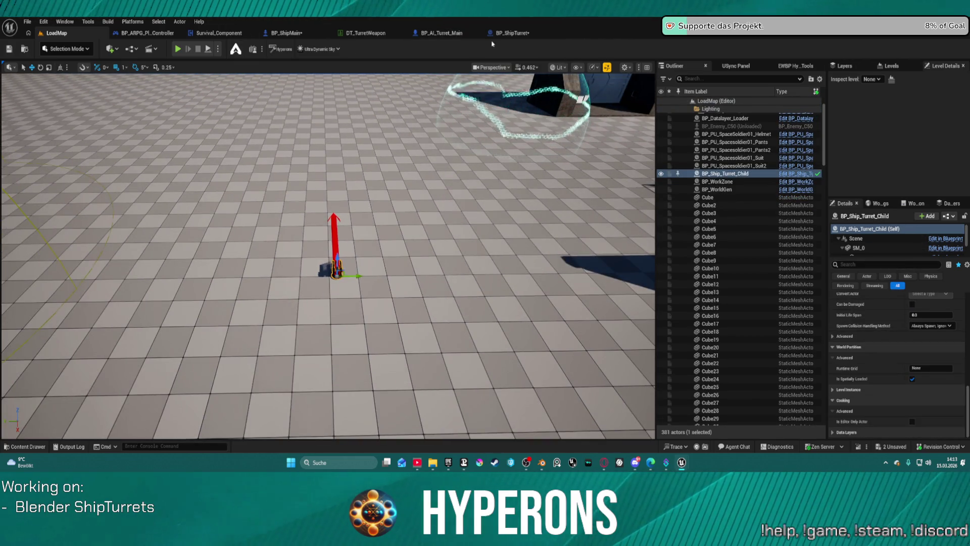
Step: Make BP_ShipTurret's RotToTarget rotator variable Instance Editable
click(518, 35)
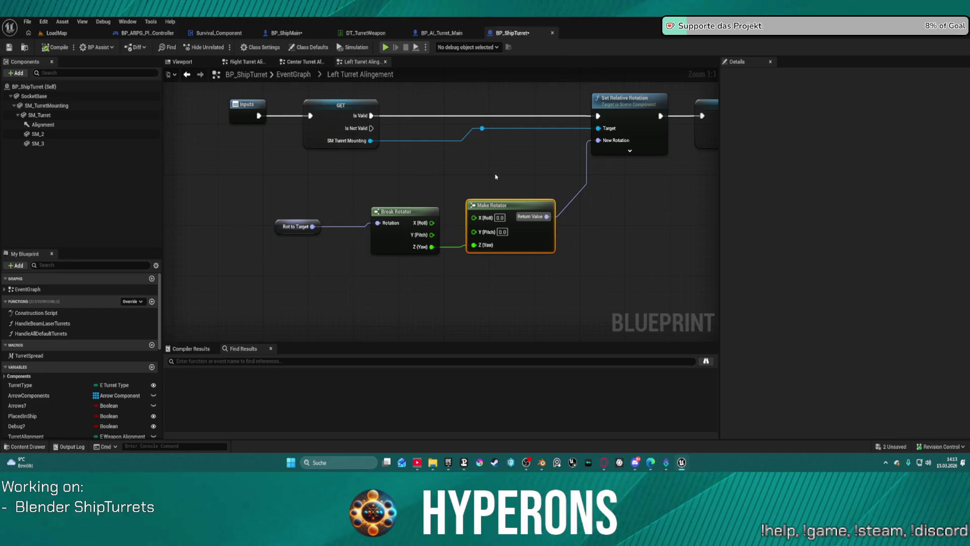
scroll(57, 354, down, 10)
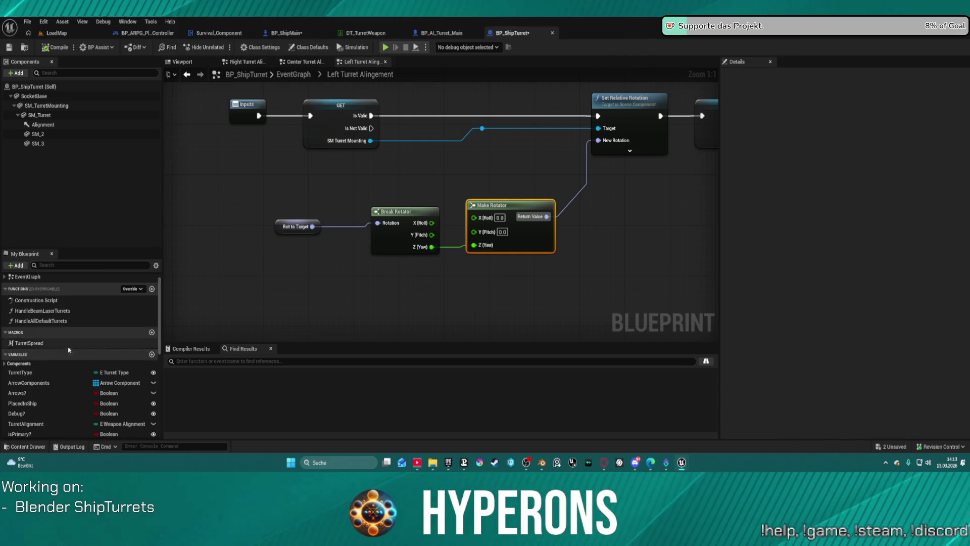
click(57, 421)
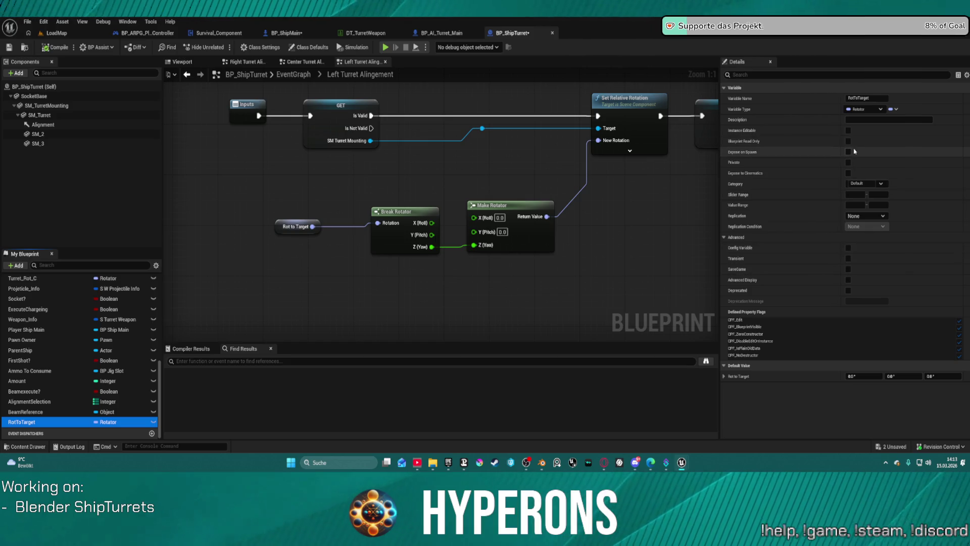
click(849, 131)
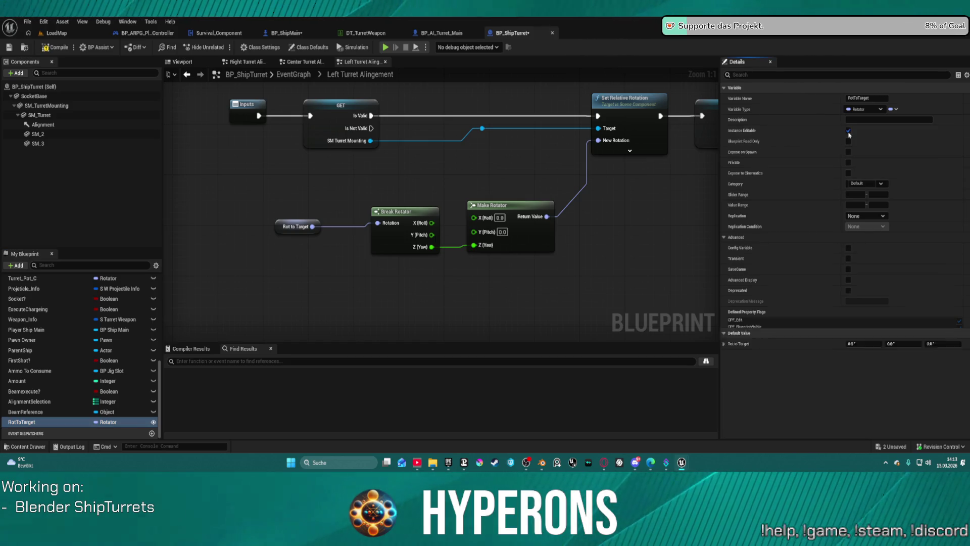
Step: Compile BP_ShipTurret and move the LoadMap camera closer to the turret child
click(61, 48)
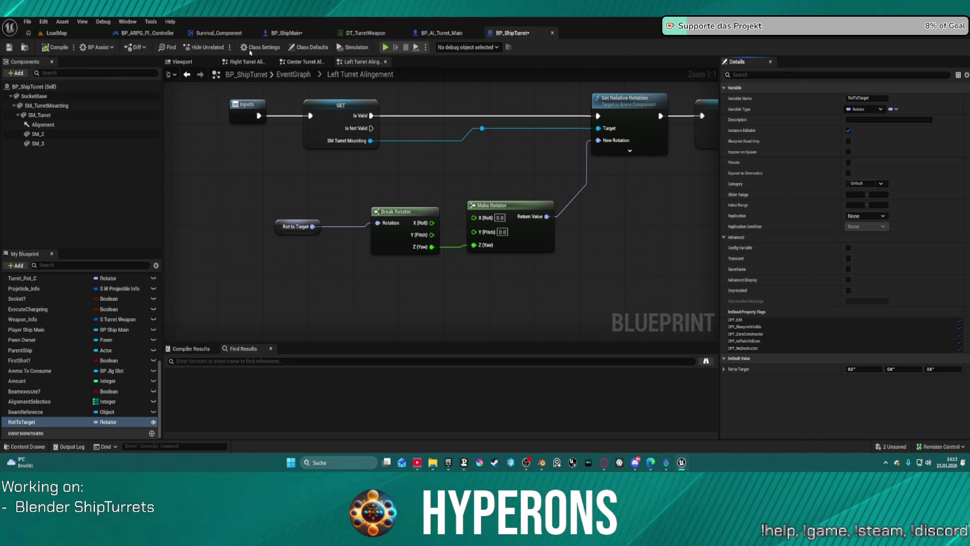
click(56, 33)
drag(361, 248, 381, 248)
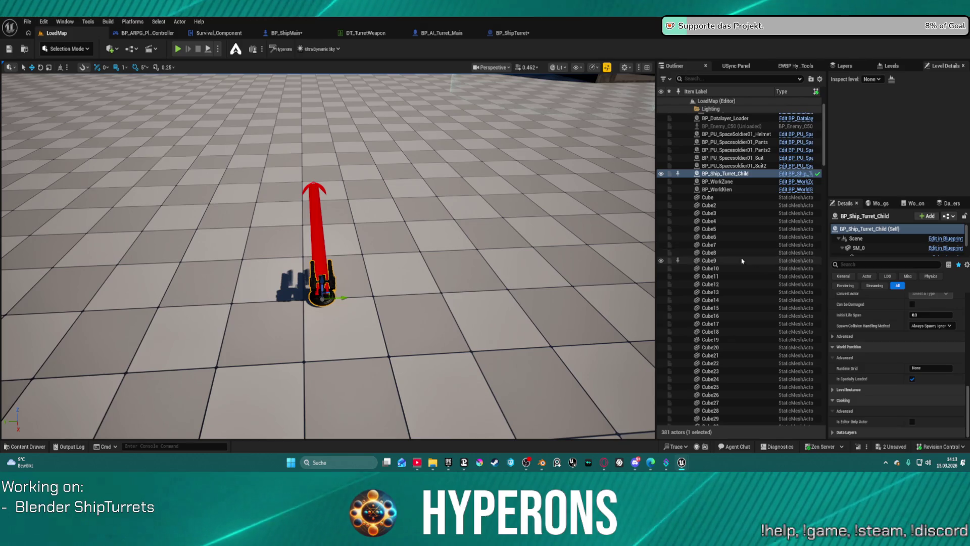
Step: Scroll BP_Ship_Turret_Child's Details and use Edit in Blueprint to open BP_Ship_Turret_Master
scroll(889, 248, down, 3)
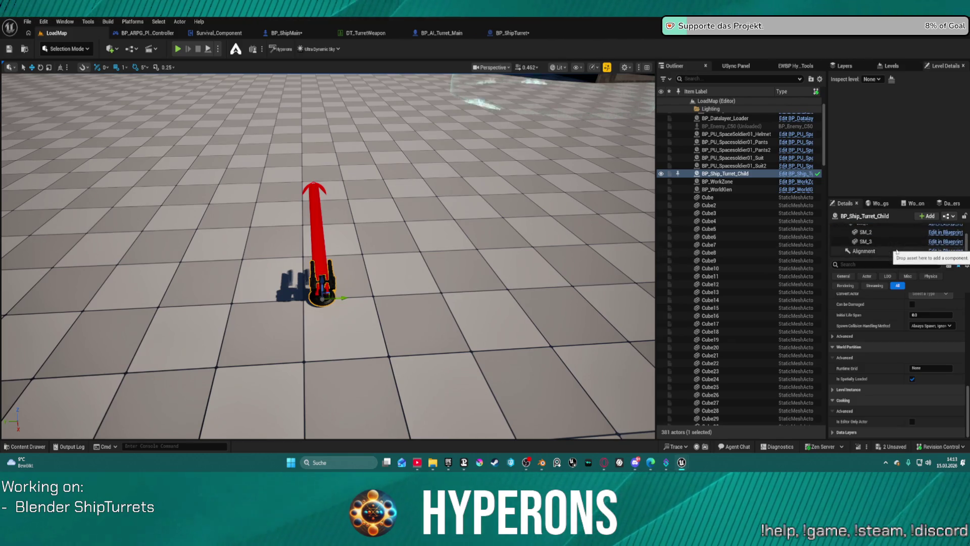
scroll(886, 313, up, 10)
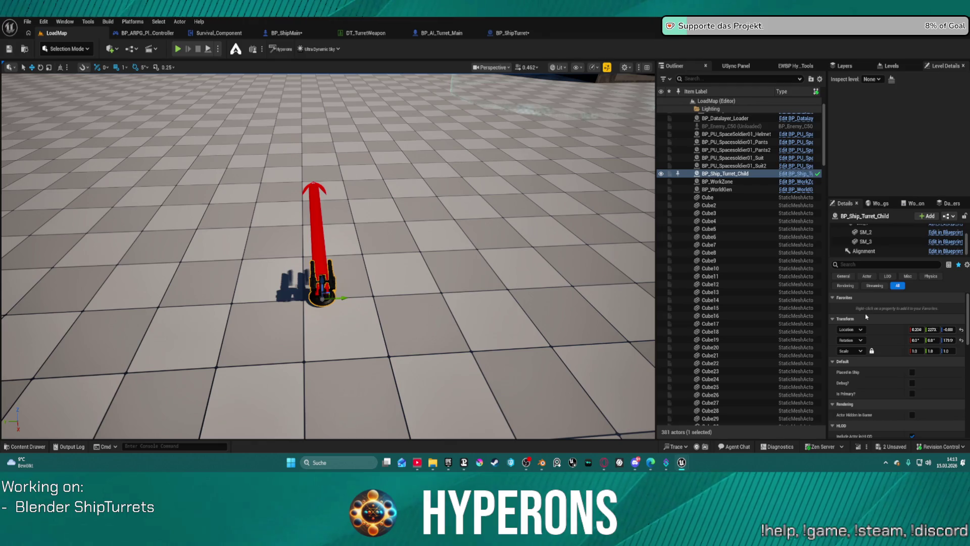
scroll(884, 354, down, 2)
scroll(883, 370, down, 2)
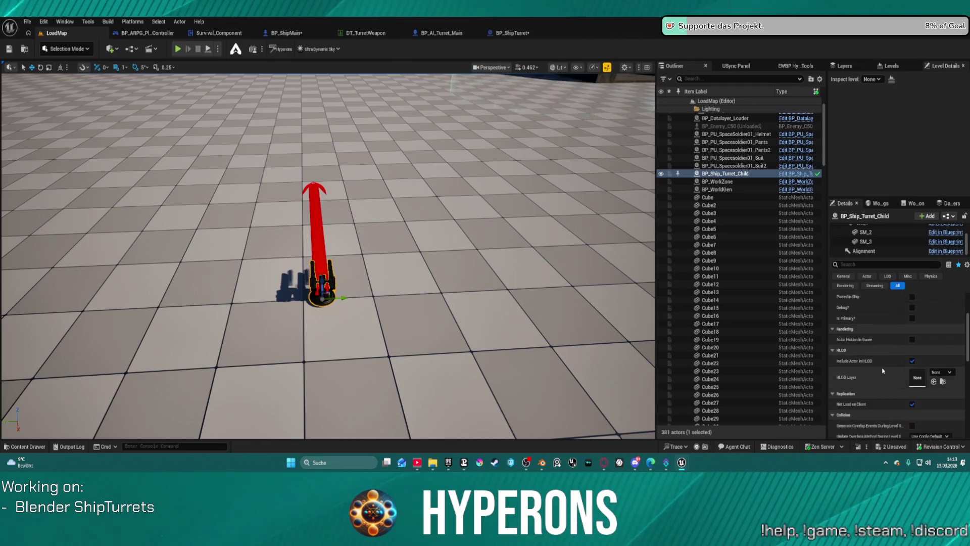
scroll(883, 371, up, 2)
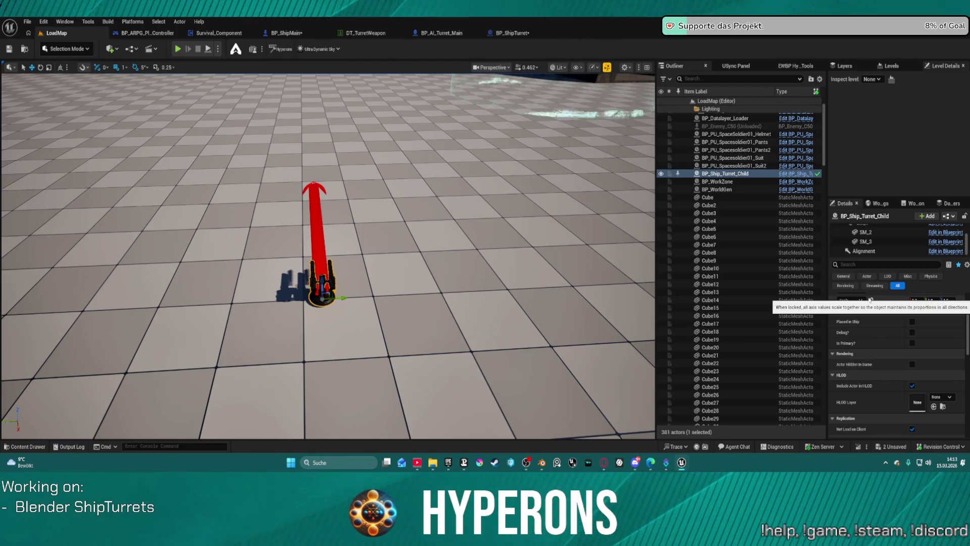
click(871, 300)
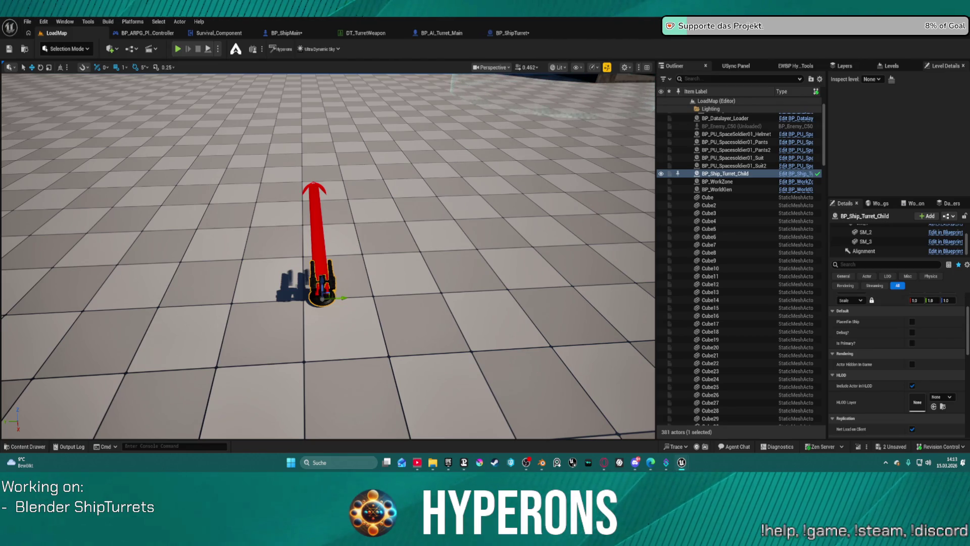
click(943, 238)
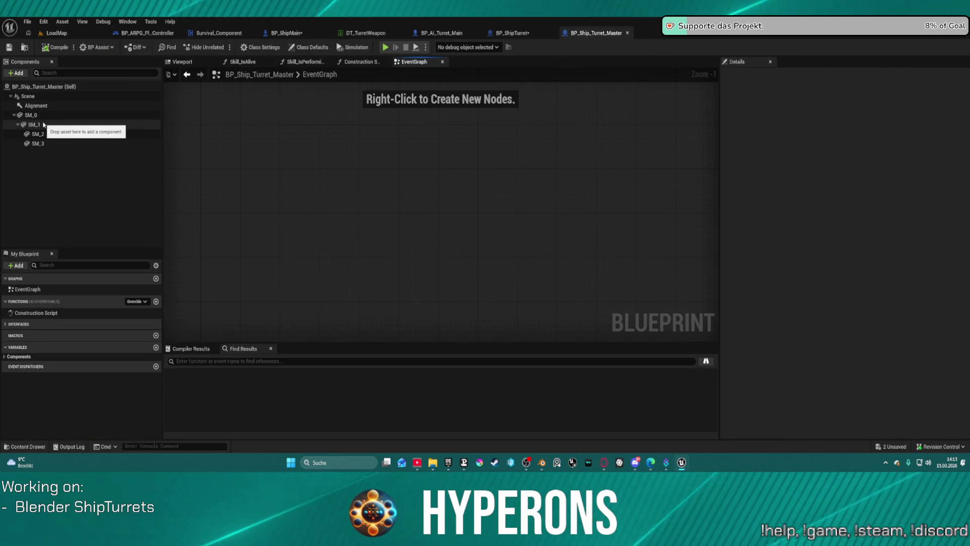
Step: Preview the turret in the Viewport, select SM_0, and browse the Construction Script and Skill_IsPerformingSkill graphs
click(181, 62)
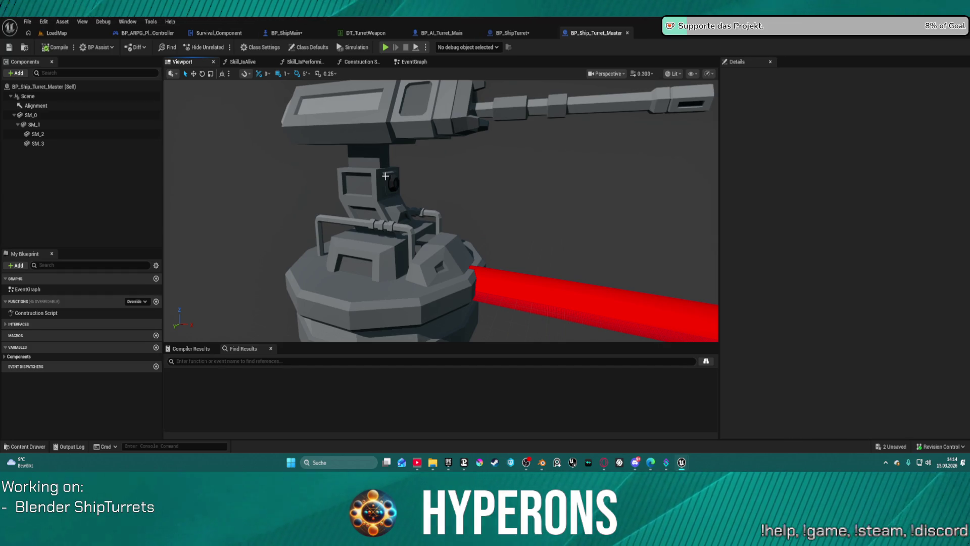
click(46, 115)
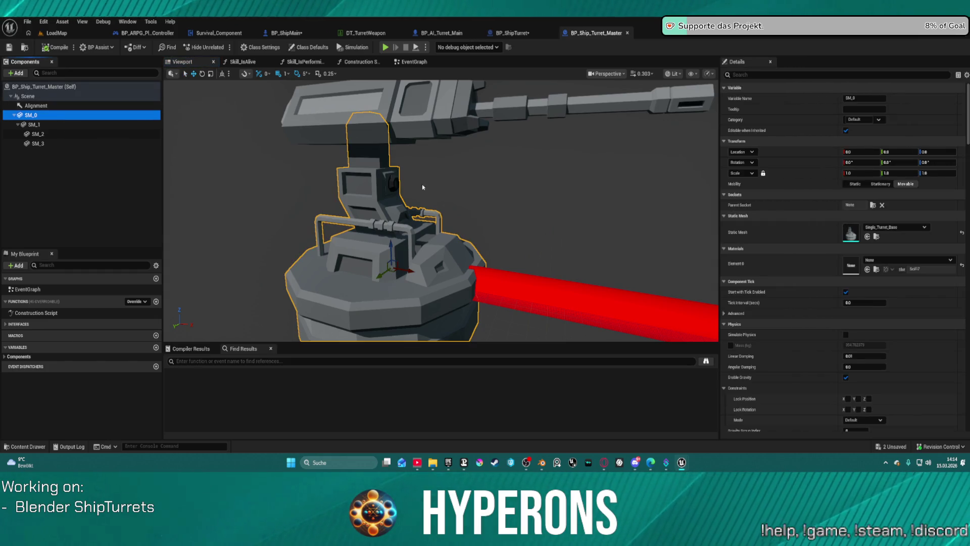
scroll(422, 187, down, 5)
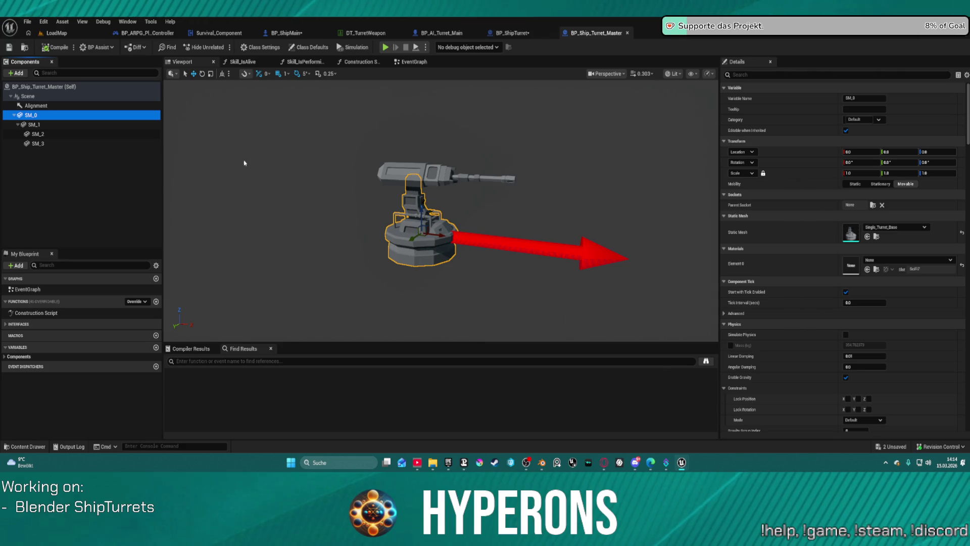
click(361, 62)
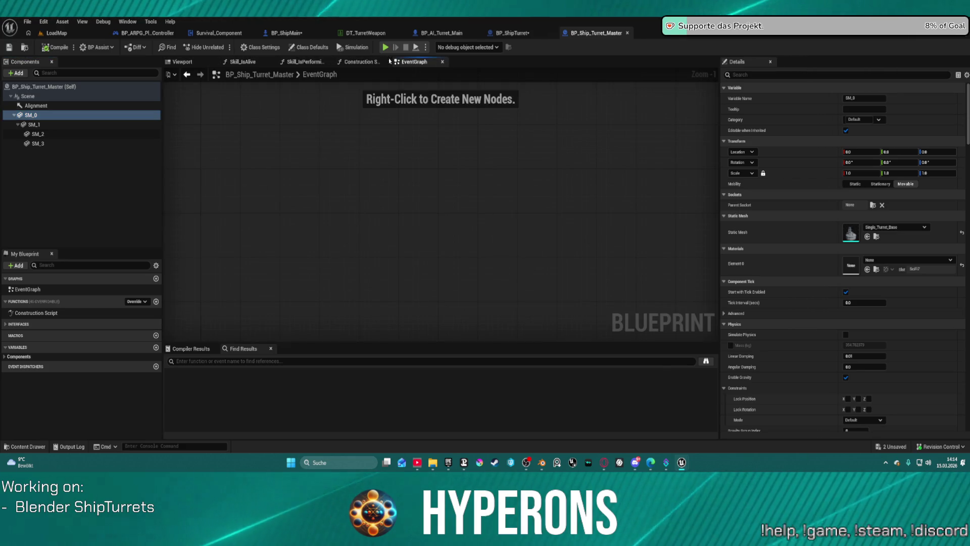
click(305, 63)
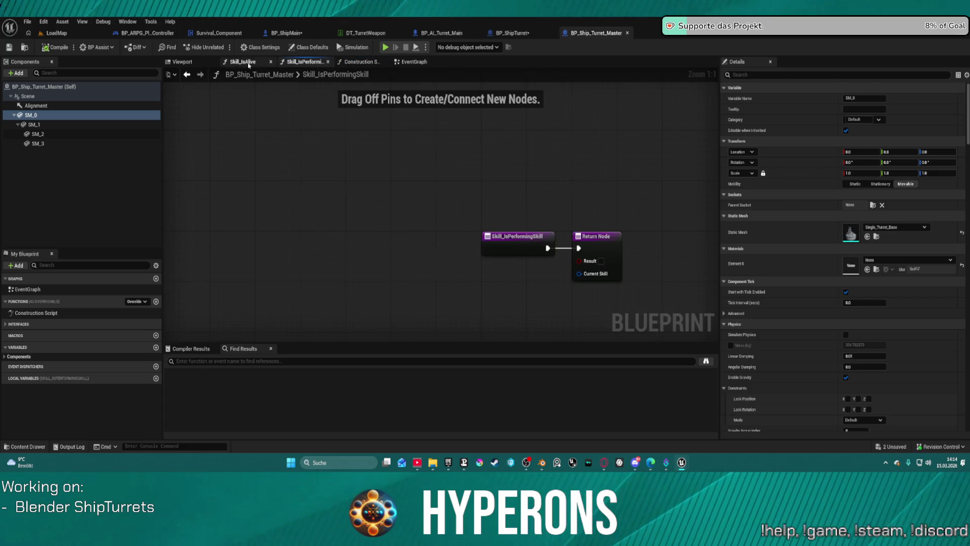
click(244, 62)
click(185, 63)
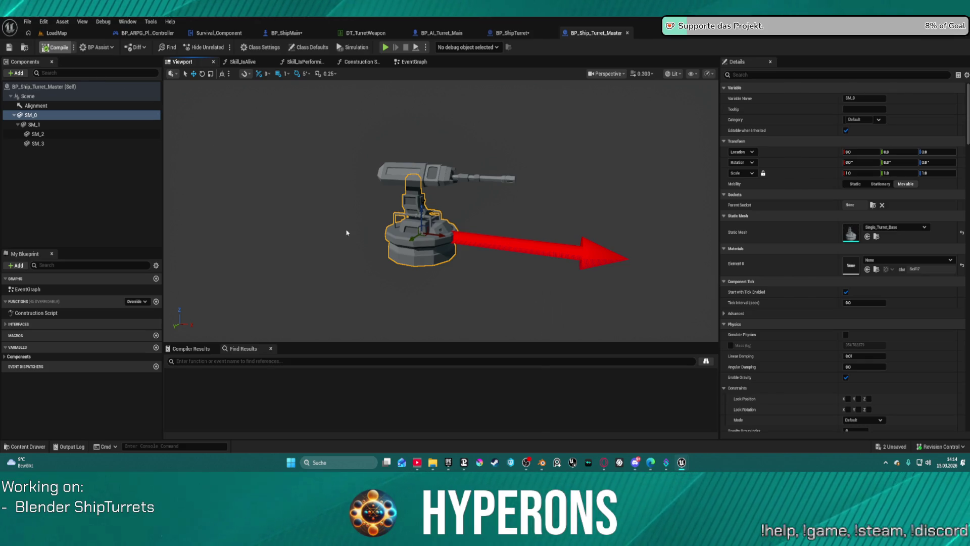
Step: Review BP_Ship_Turret_Master's Class Defaults, Skill_IsAlive function and Construction Script
scroll(853, 270, down, 15)
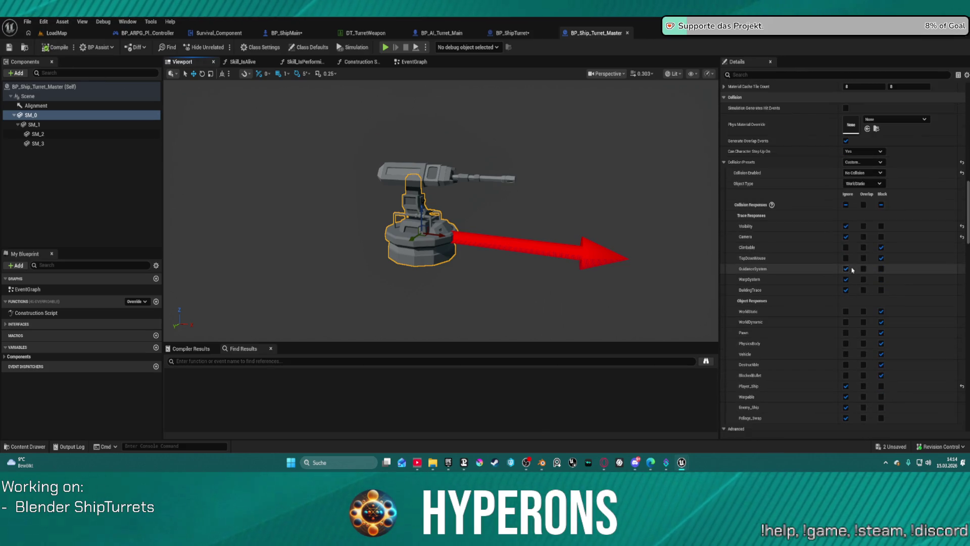
click(309, 47)
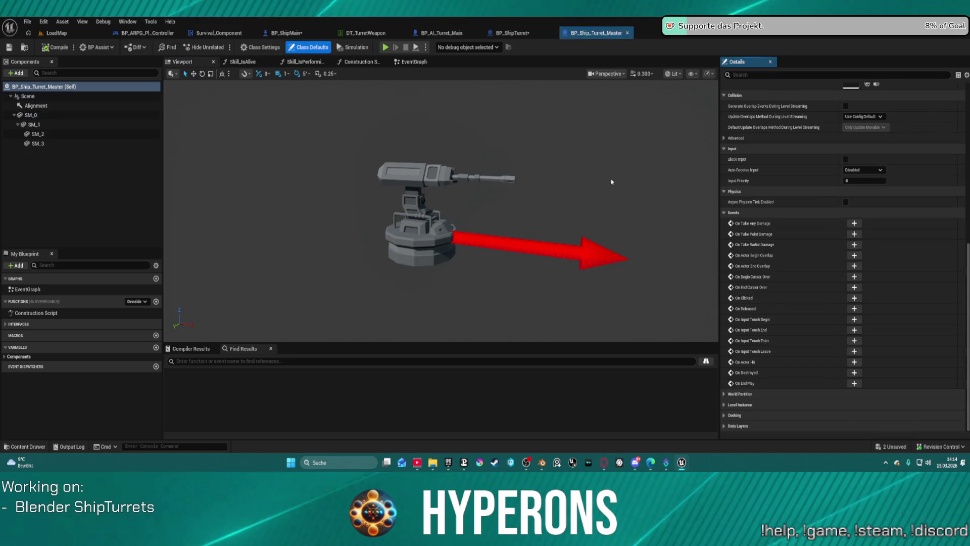
scroll(870, 154, up, 10)
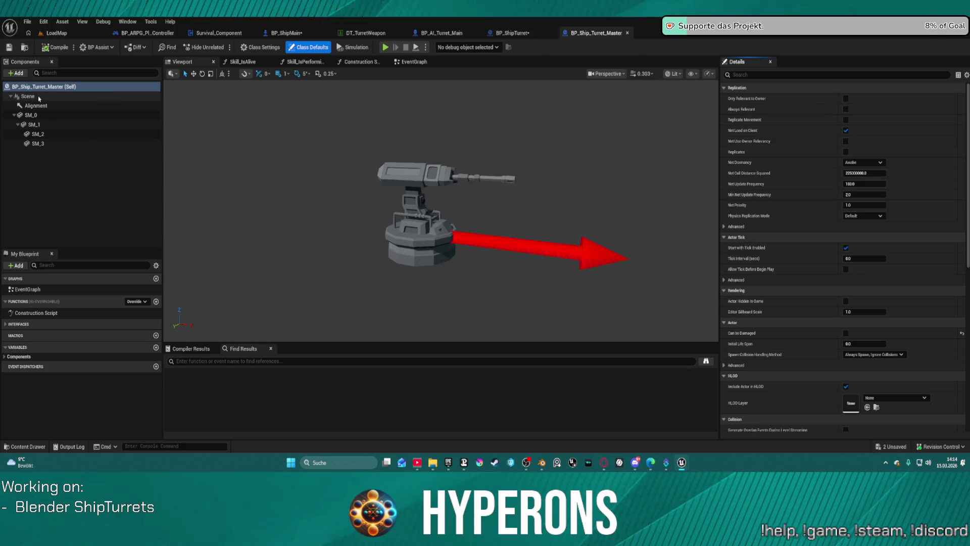
click(247, 63)
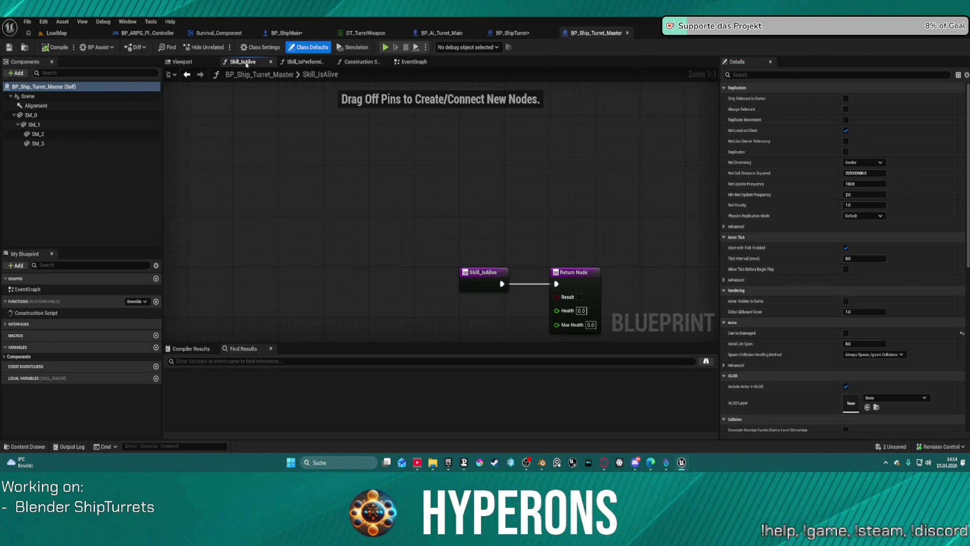
click(352, 65)
scroll(513, 199, down, 3)
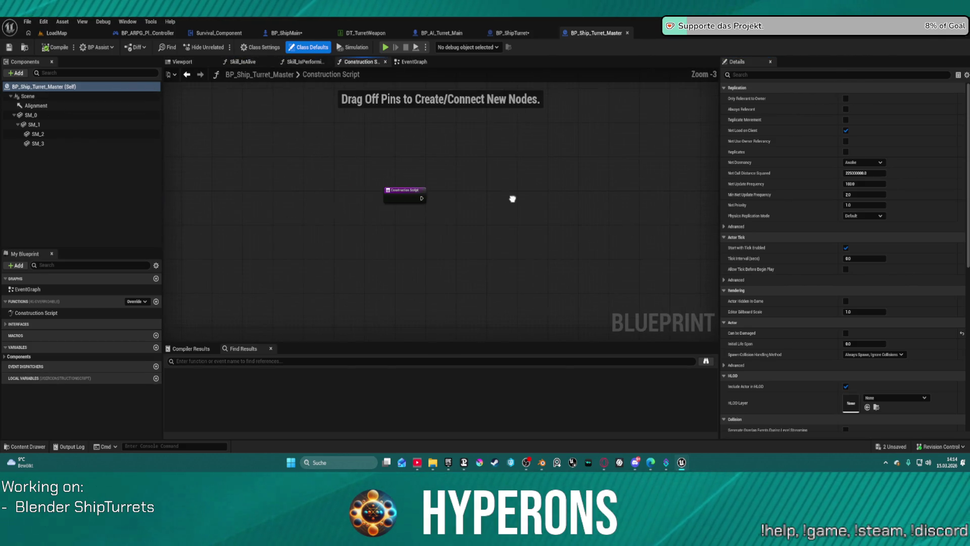
Step: Reset the SM_0 and SM_1 Static Mesh to None, verify the preview, and return to BP_ShipTurret
click(91, 115)
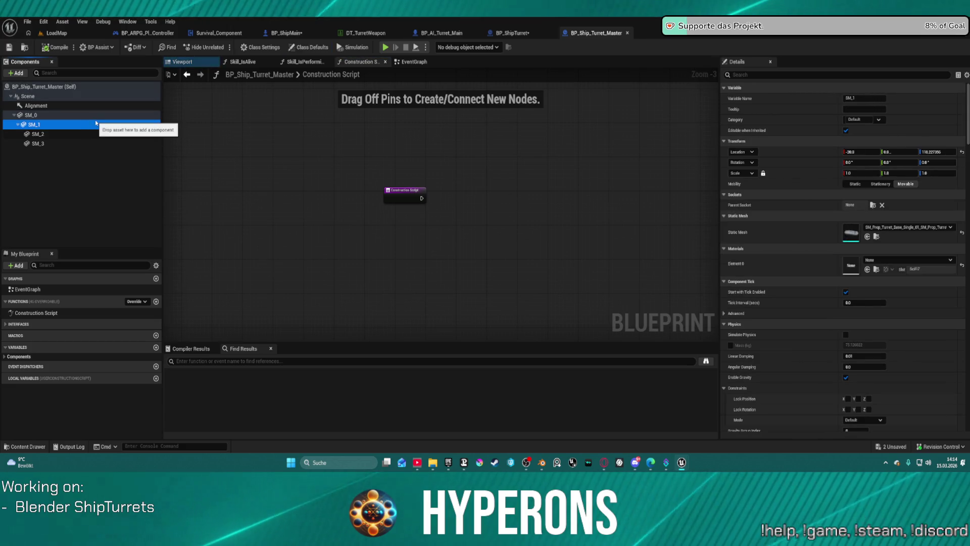
click(962, 232)
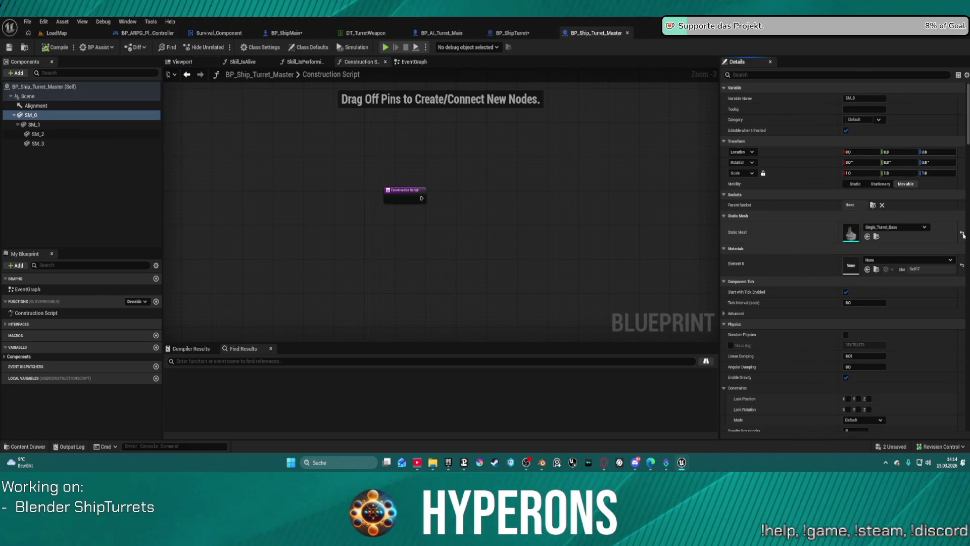
click(108, 124)
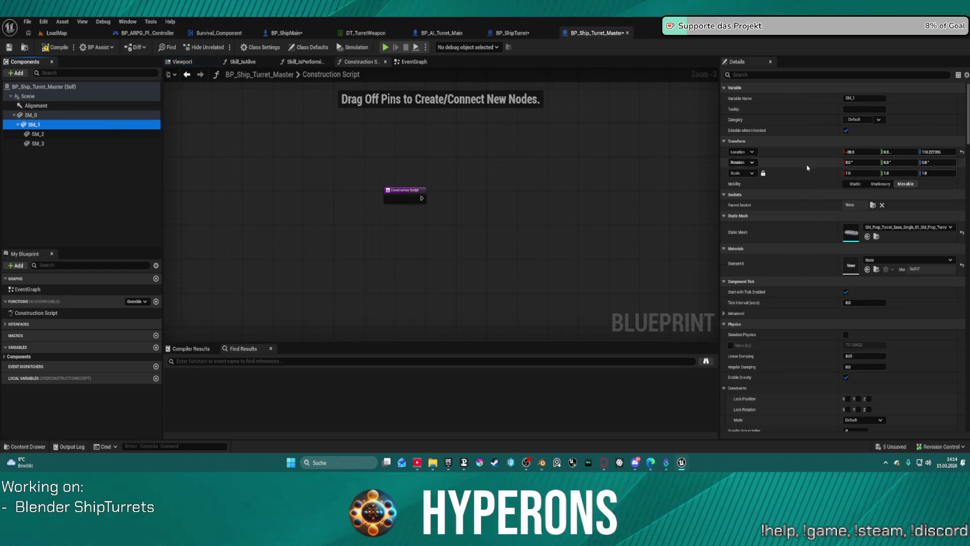
click(962, 234)
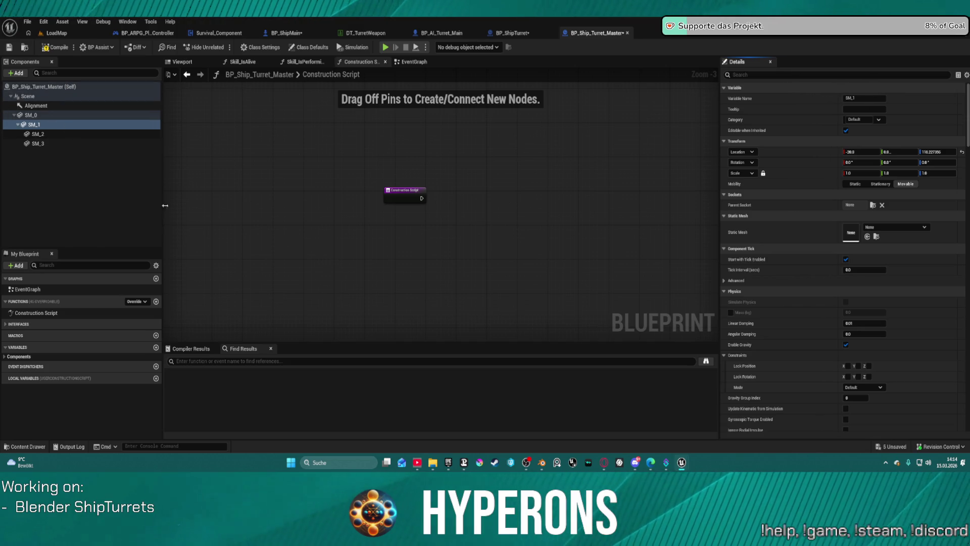
click(182, 65)
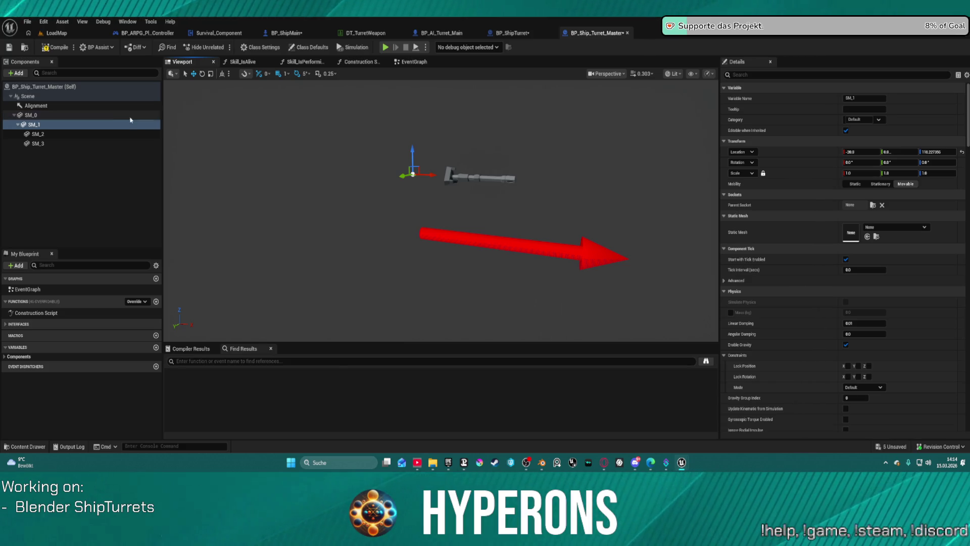
click(92, 116)
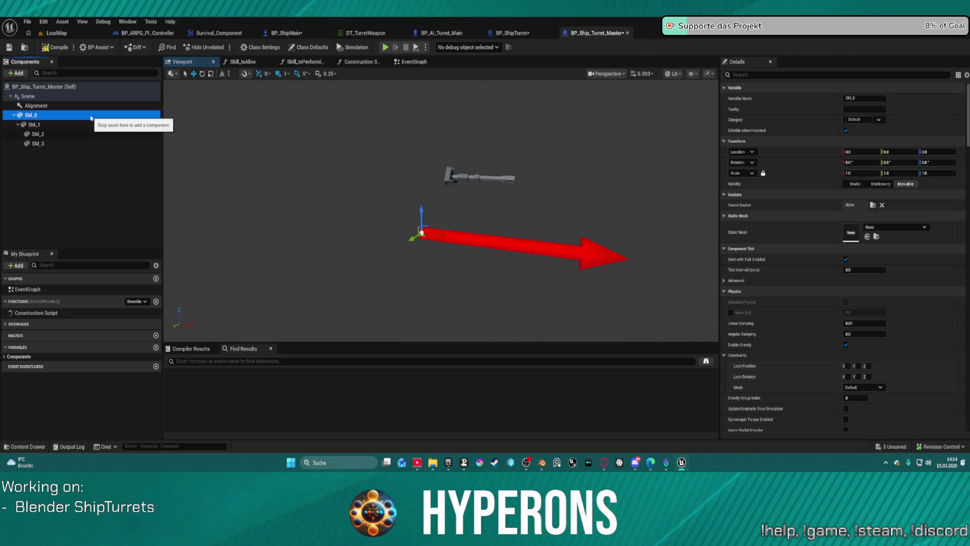
click(506, 34)
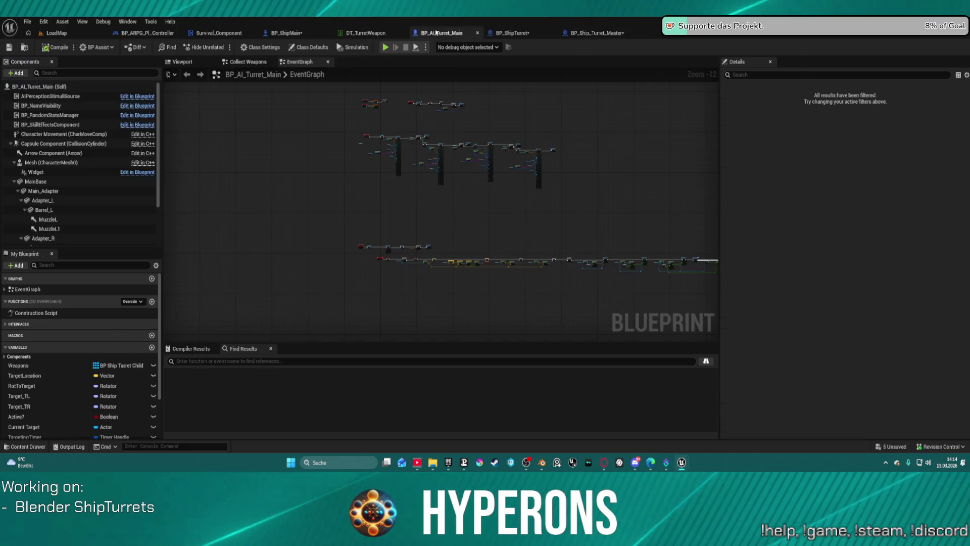
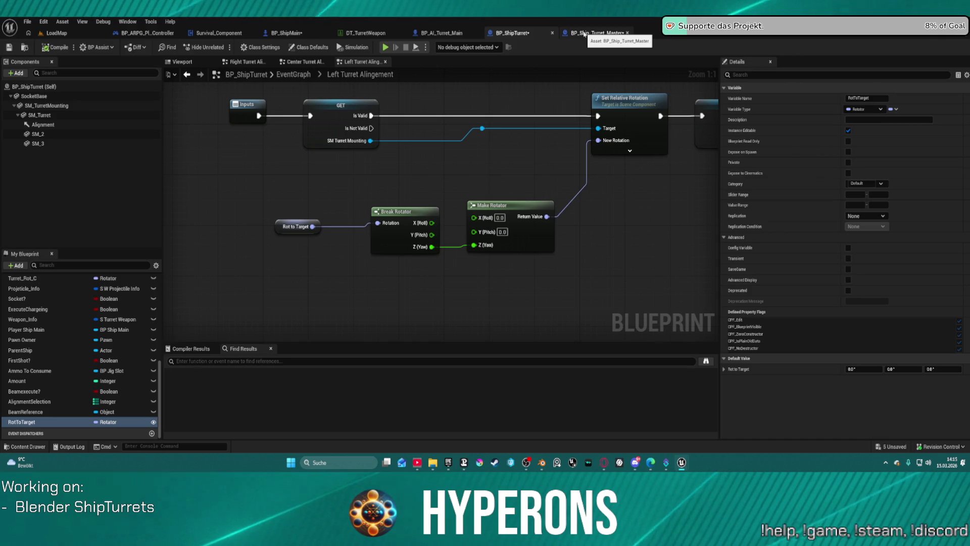
Step: Look over the BP_Ship_Turret_Master and BP_ShipTurret blueprints and bring up the Content Browser
click(585, 34)
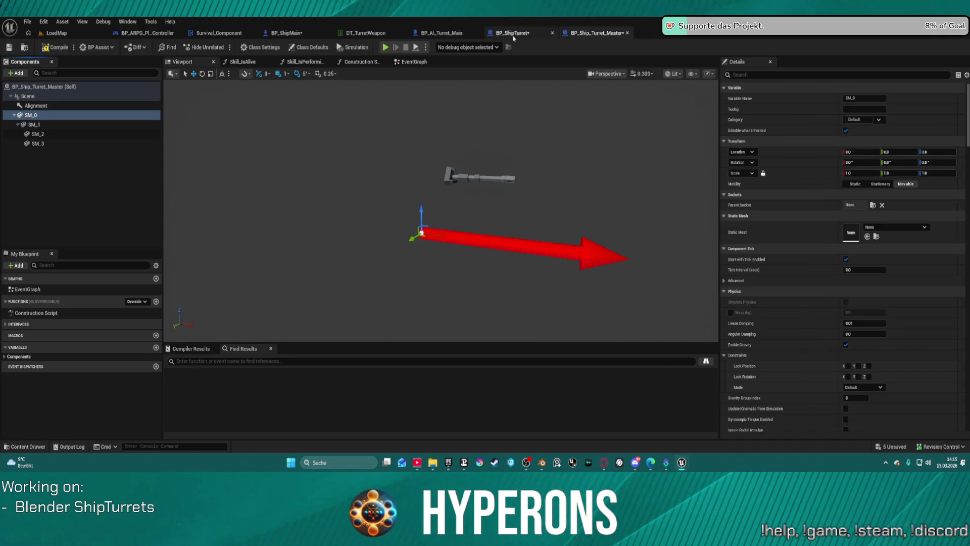
click(506, 36)
key(ctrl+b)
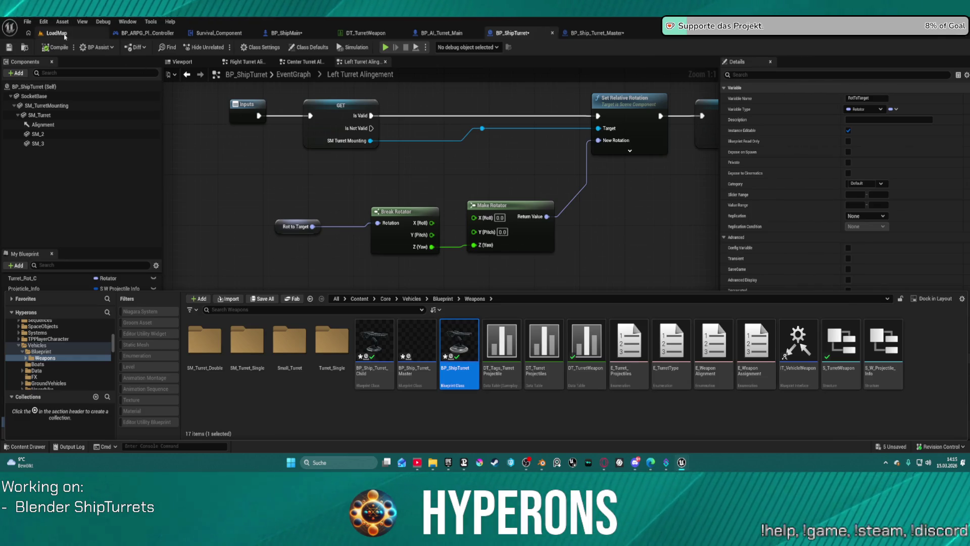
Step: Delete the BP_Ship_Turret_Child actor from LoadMap and go back to the BP_ShipTurret graph
click(65, 34)
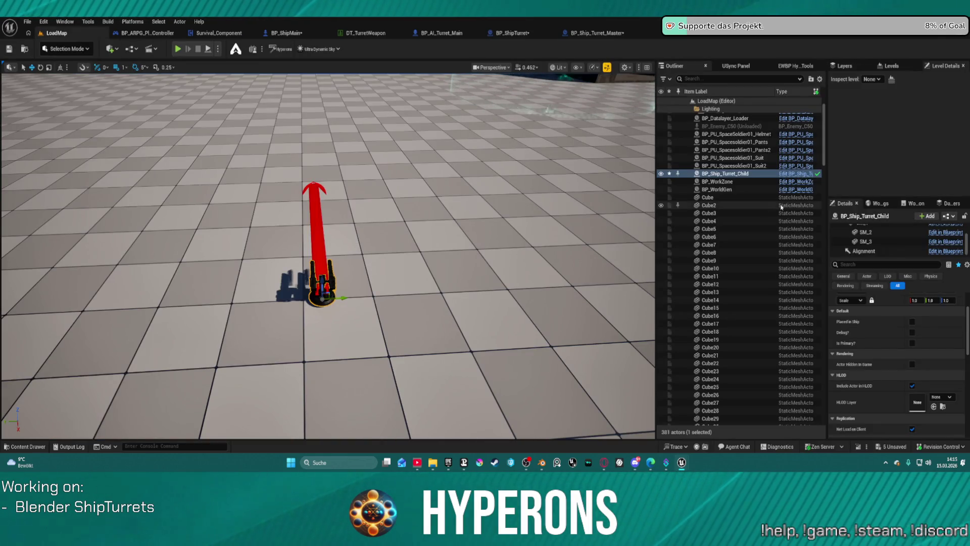
click(728, 173)
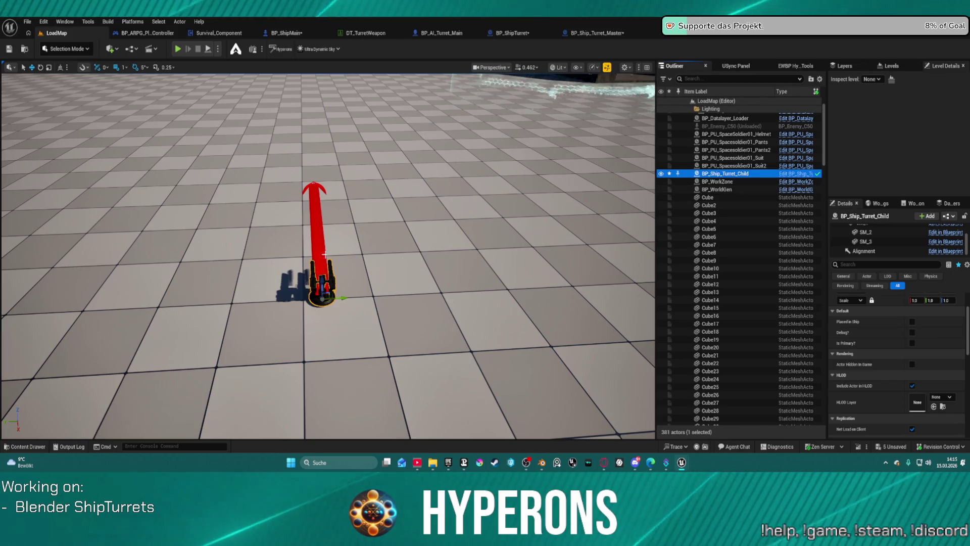
key(Delete)
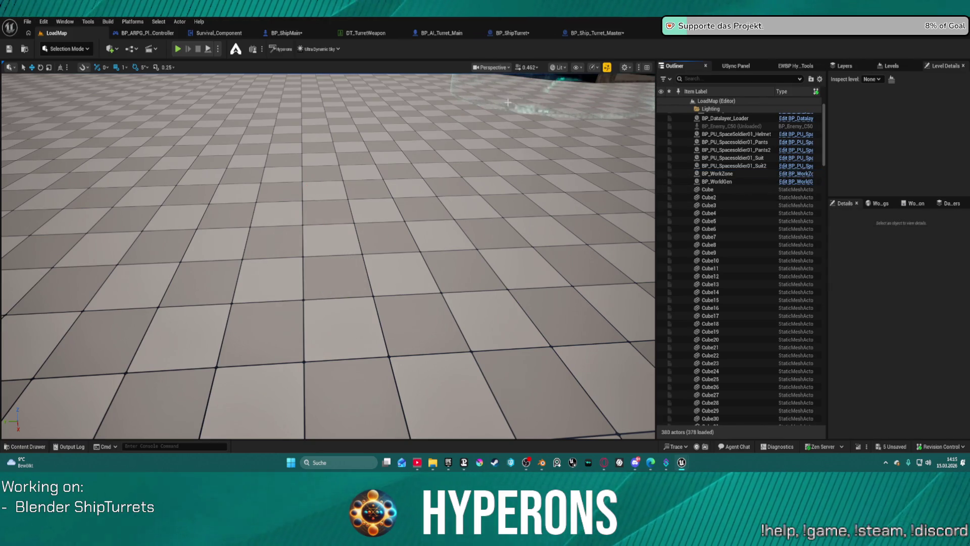
key(ctrl+space)
click(511, 33)
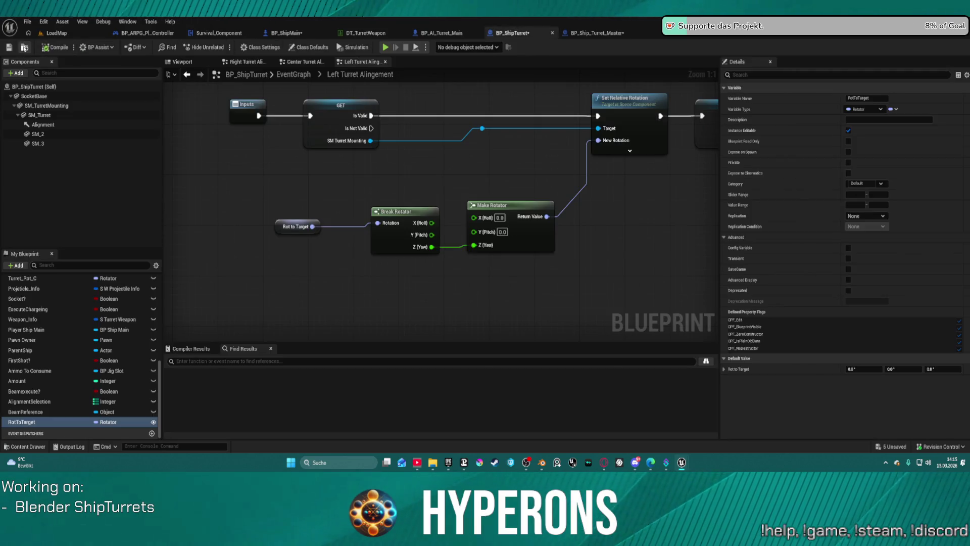
Step: Drag a BP_ShipTurret into the LoadMap viewport and frame the camera on it
click(23, 48)
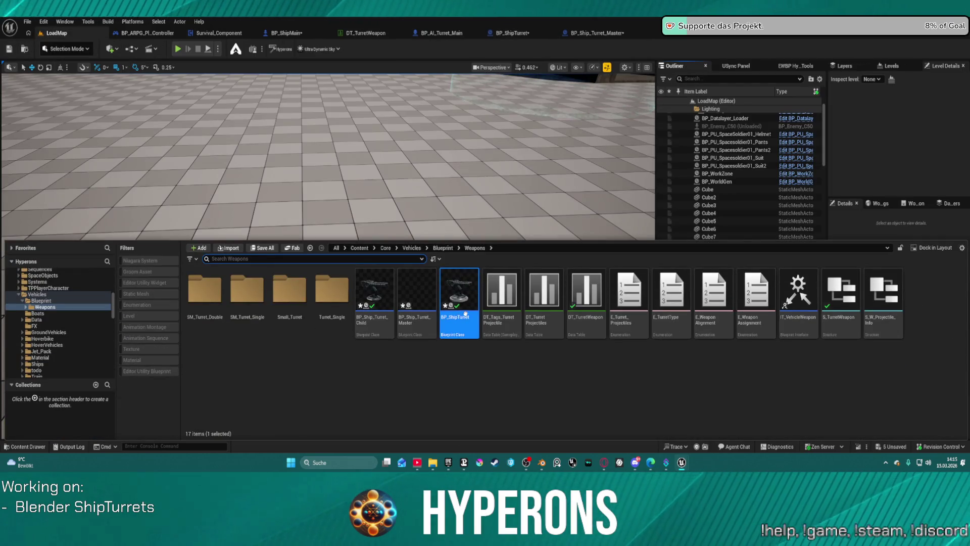
mouse_move(465, 314)
mouse_down()
mouse_move(541, 96)
mouse_move(506, 131)
mouse_up()
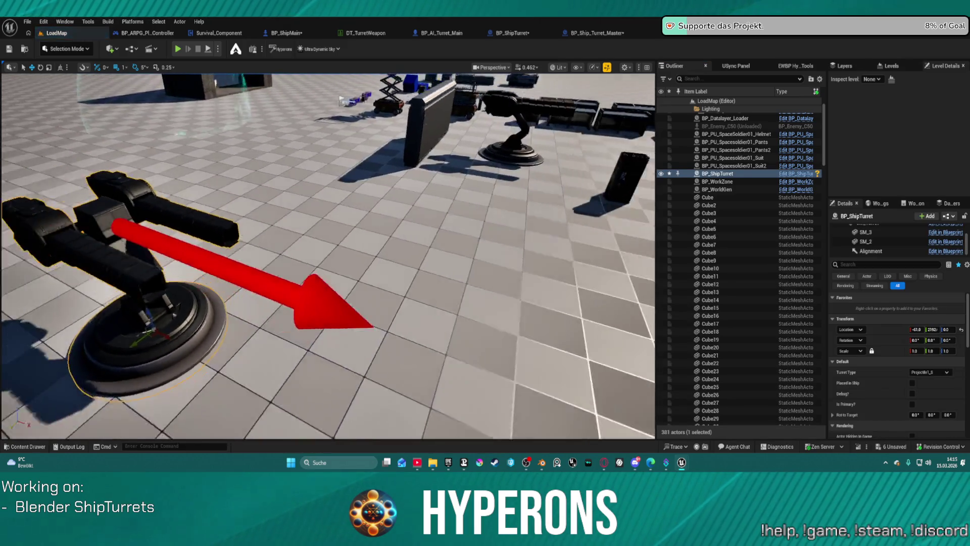
key(f)
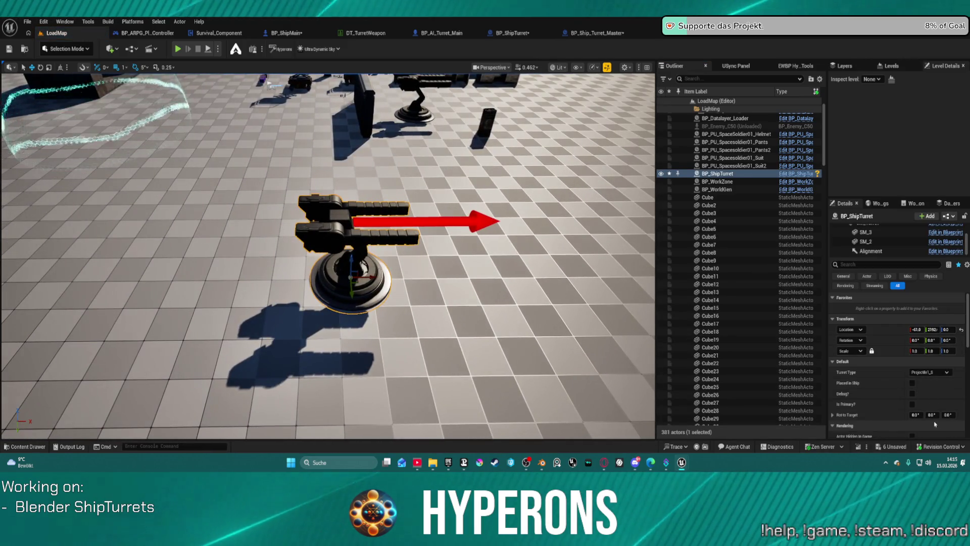
Step: Change the placed turret's Rot to Target yaw value in Details
scroll(935, 424, down, 1)
mouse_move(949, 390)
mouse_down()
mouse_move(917, 389)
mouse_move(945, 389)
mouse_up()
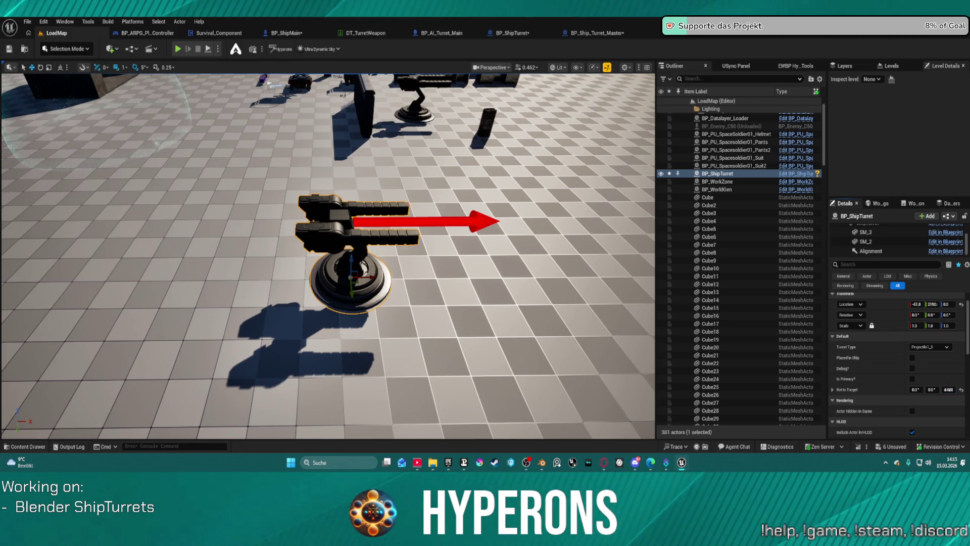
click(915, 390)
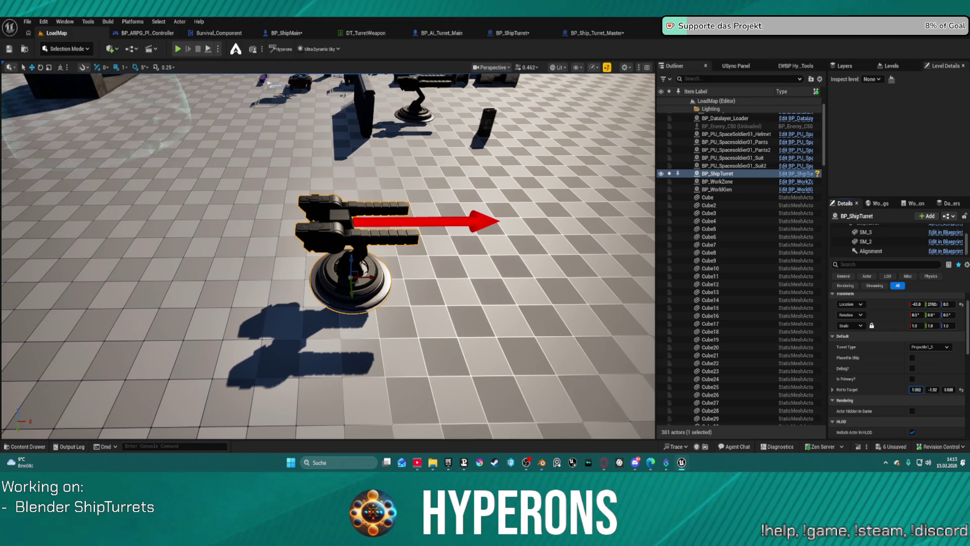
key(Return)
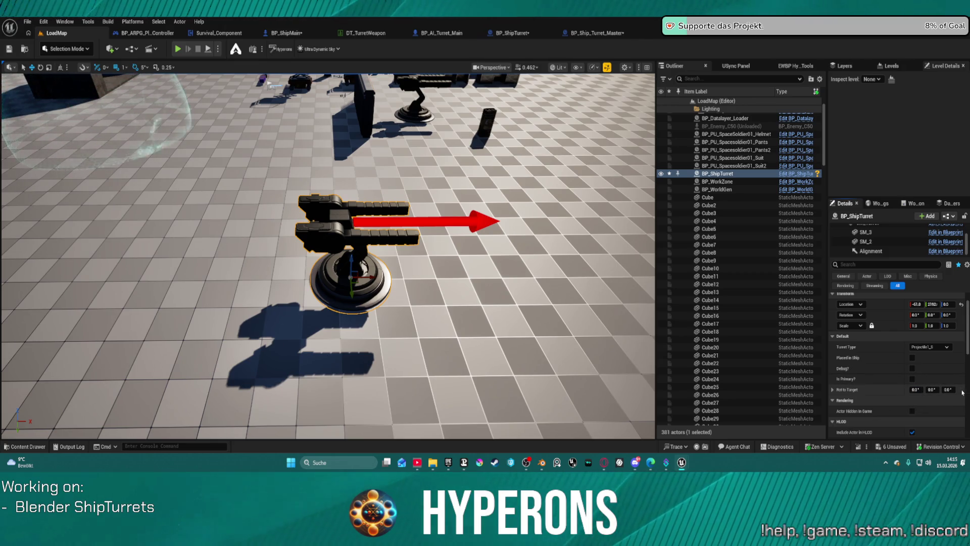
Step: Rotate the SM_TurretMounting component around its Z axis in Details
scroll(893, 247, up, 1)
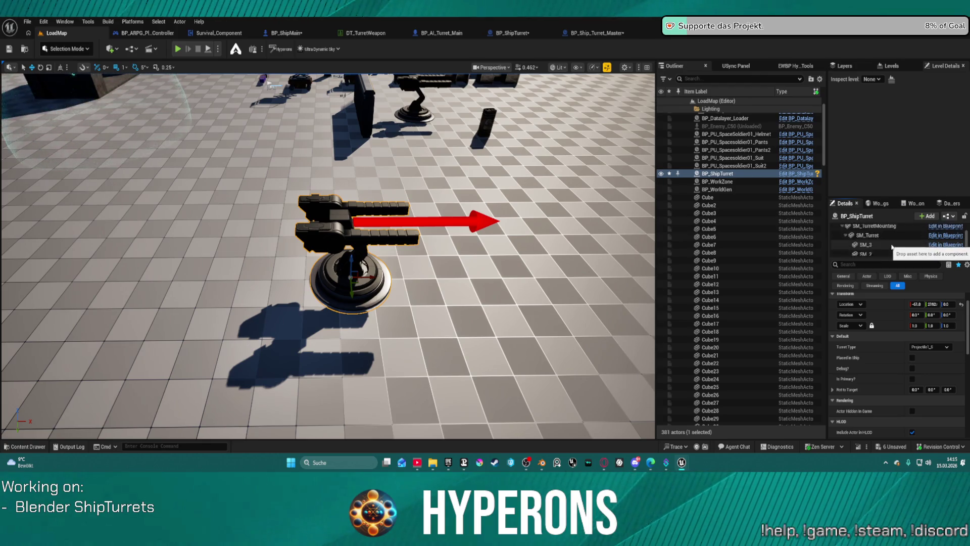
scroll(892, 247, up, 1)
click(879, 235)
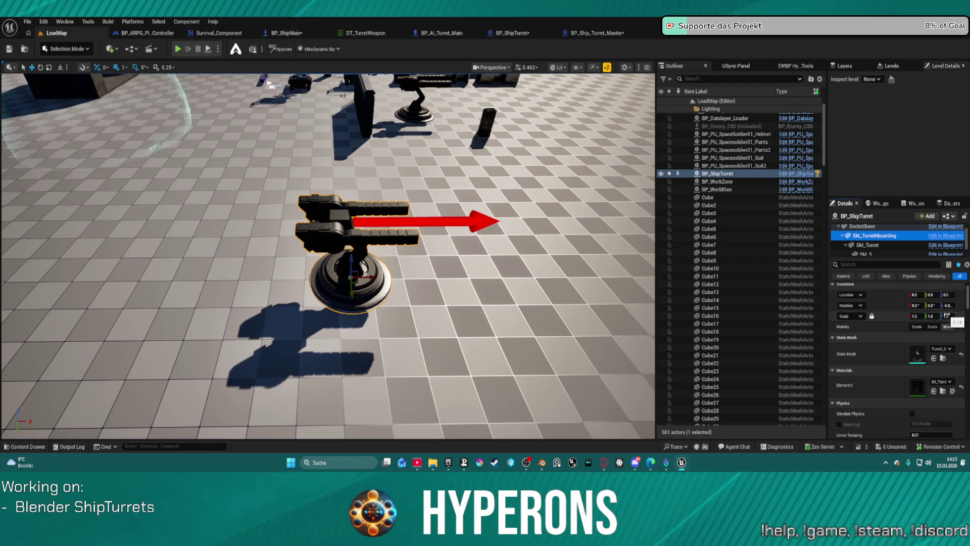
click(871, 245)
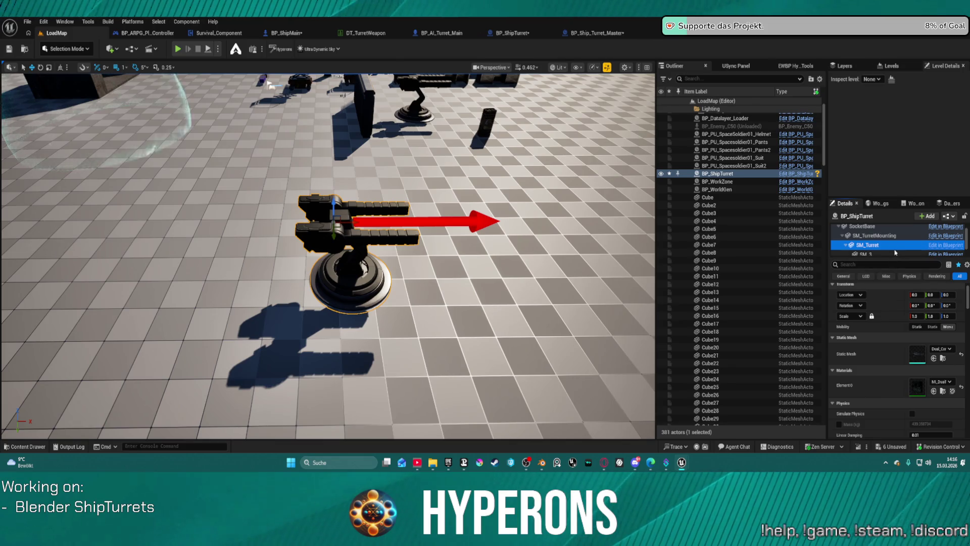
click(879, 235)
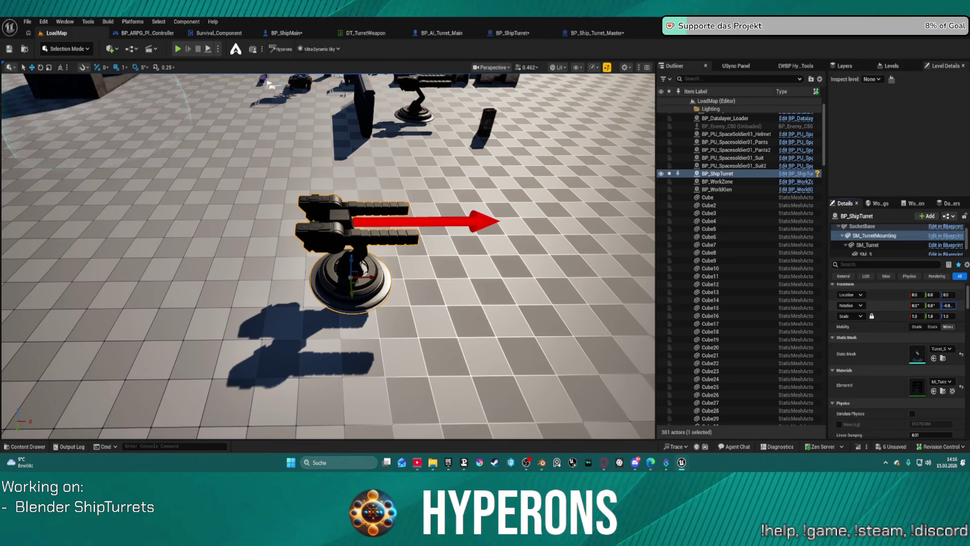
mouse_move(948, 305)
mouse_down()
mouse_move(909, 305)
mouse_move(955, 305)
mouse_up()
Step: Reset the mounting's Z rotation to zero and pull the camera back over the area
click(962, 307)
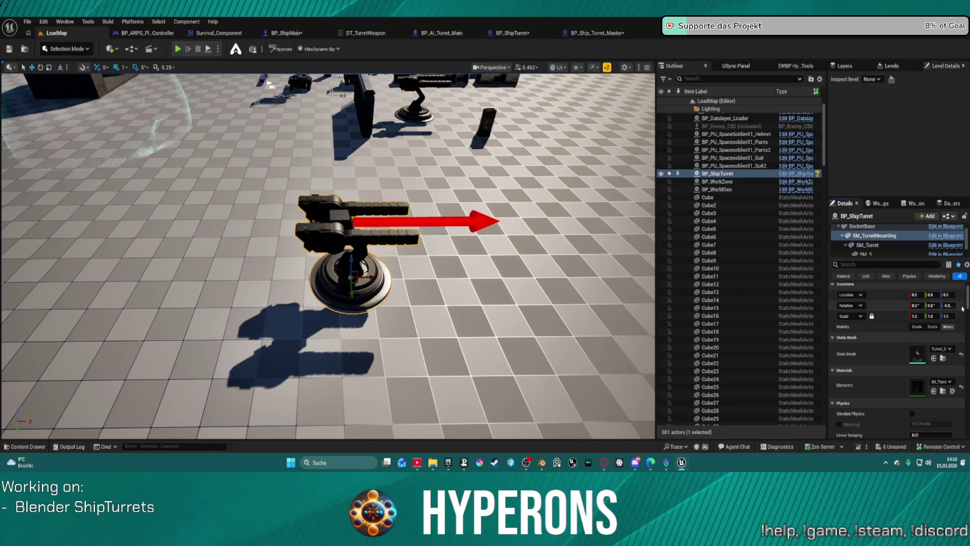
drag(328, 252, 283, 228)
key(s)
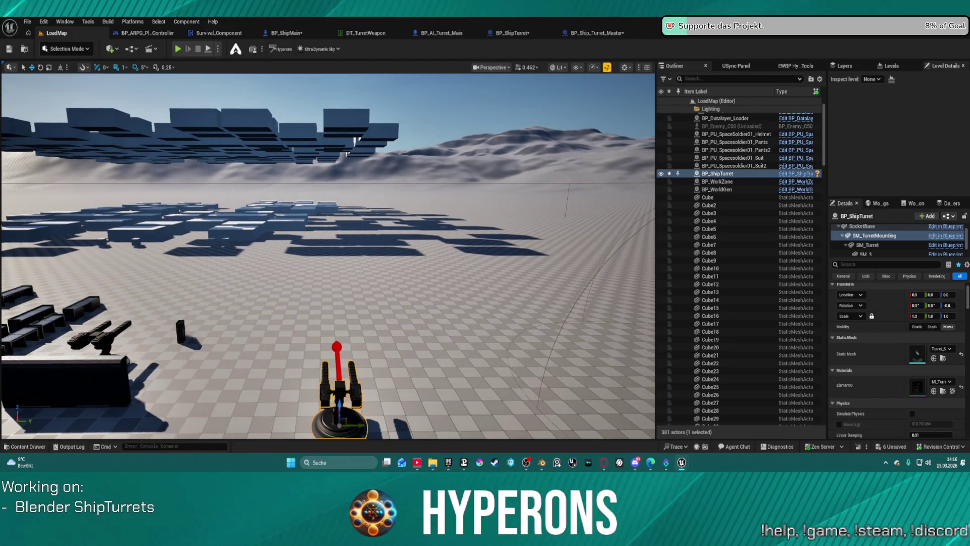
key(w)
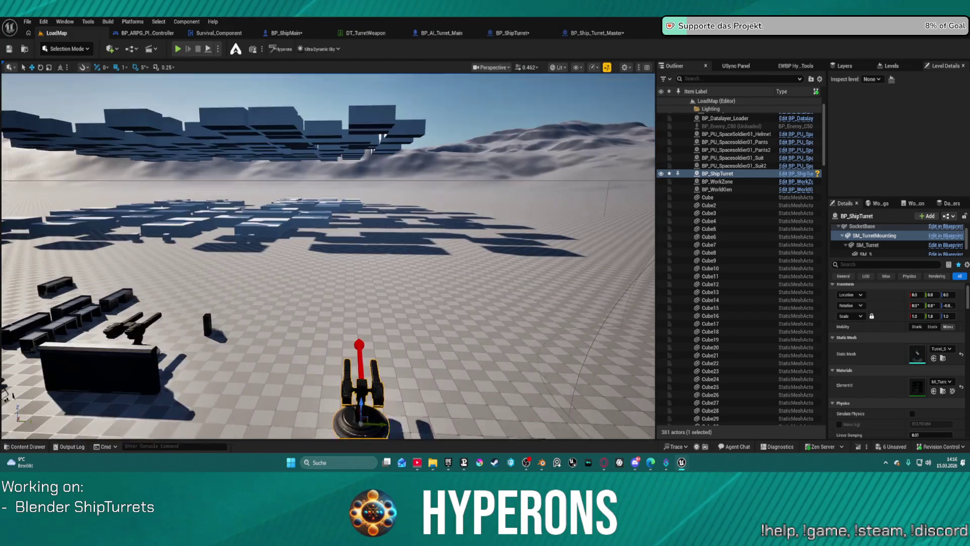
key(w)
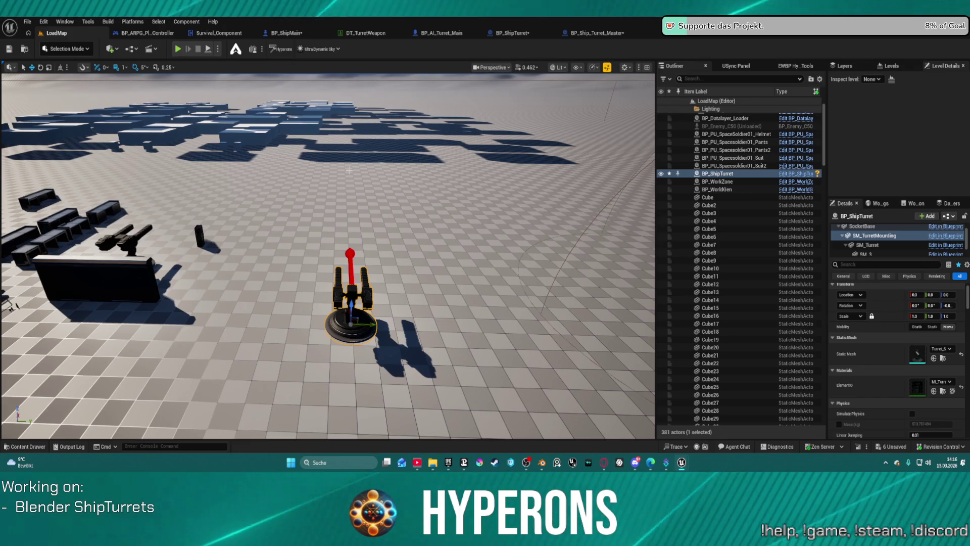
Step: Drag the ammunition box to a new raised spot away from the turret
click(202, 234)
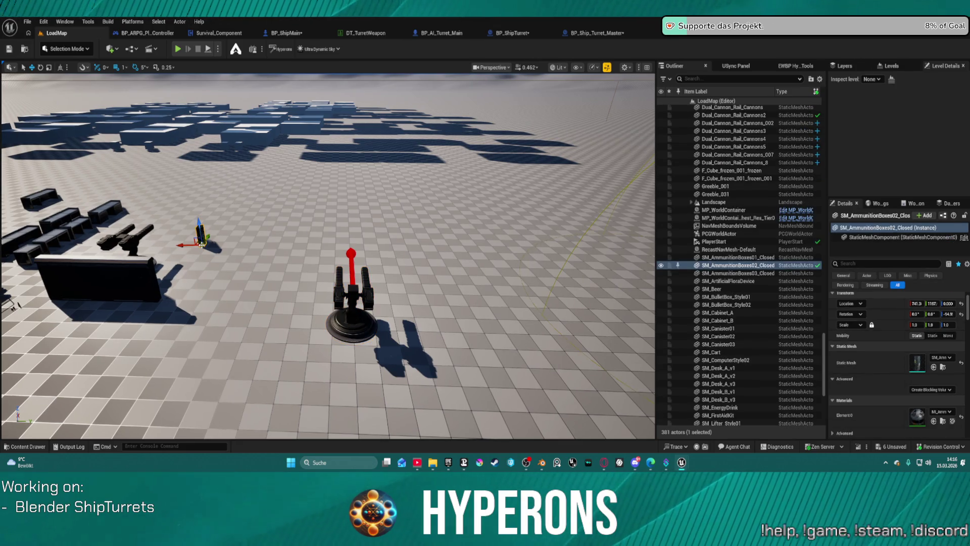
mouse_move(202, 234)
mouse_down()
mouse_move(316, 238)
mouse_move(305, 235)
mouse_move(299, 89)
mouse_move(296, 135)
mouse_up()
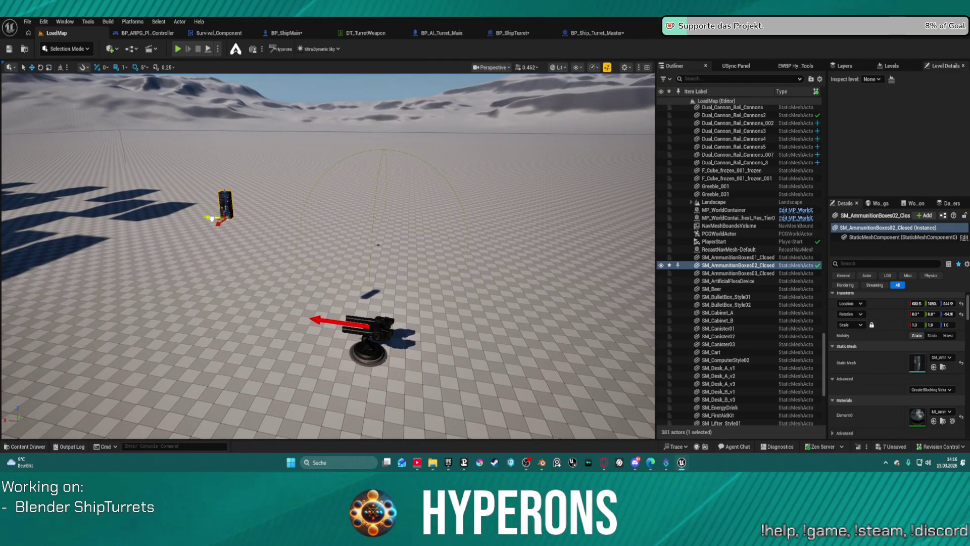
drag(213, 219, 104, 215)
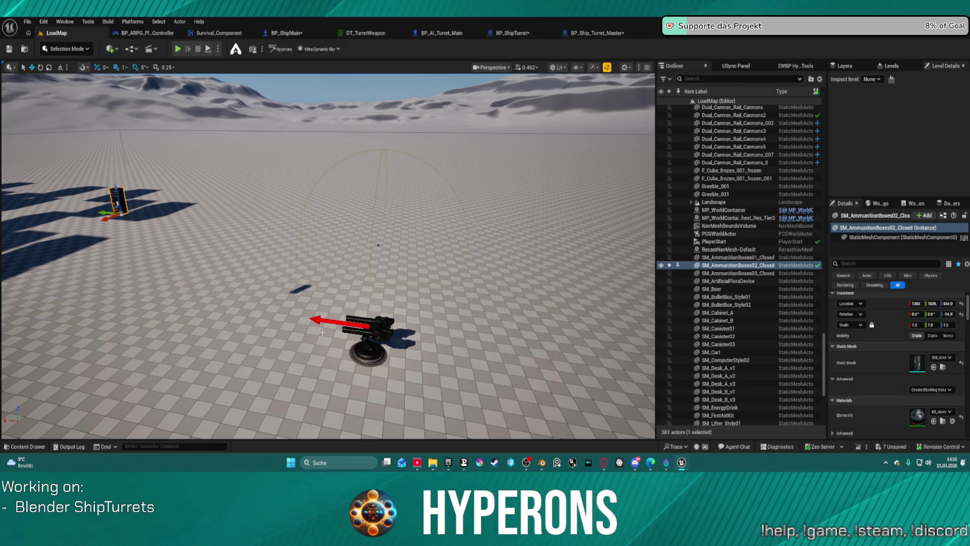
mouse_move(116, 195)
mouse_down()
mouse_move(141, 348)
mouse_move(159, 239)
mouse_move(139, 314)
mouse_move(119, 257)
mouse_up()
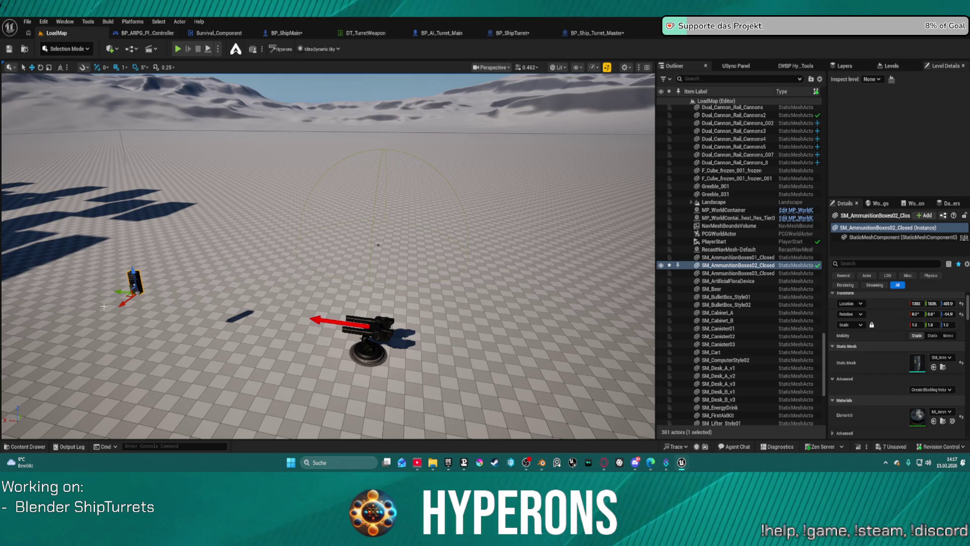
drag(123, 302, 203, 245)
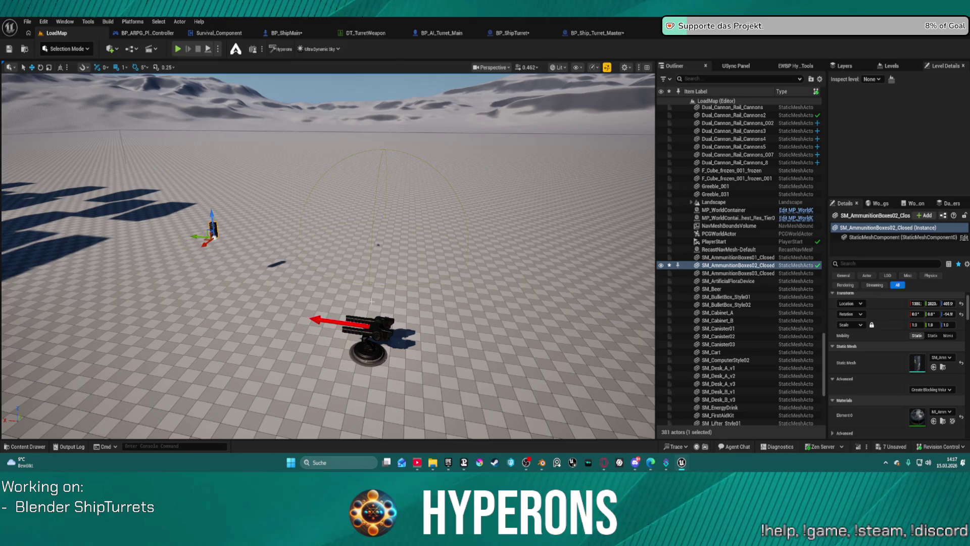
Step: Rotate the placed BP_ShipTurret with the E gizmo to -5° yaw, then reopen BP_ShipTurret
click(369, 349)
key(e)
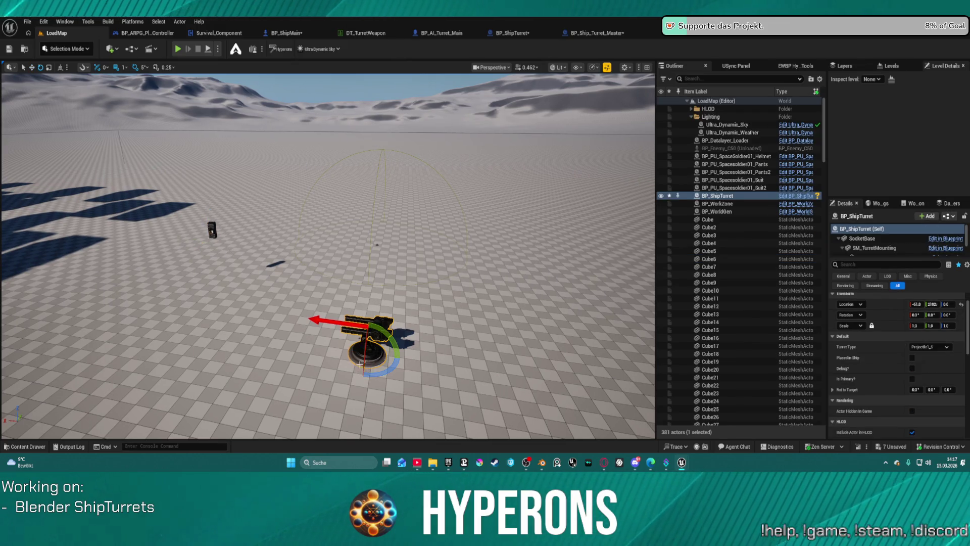
drag(387, 372, 338, 348)
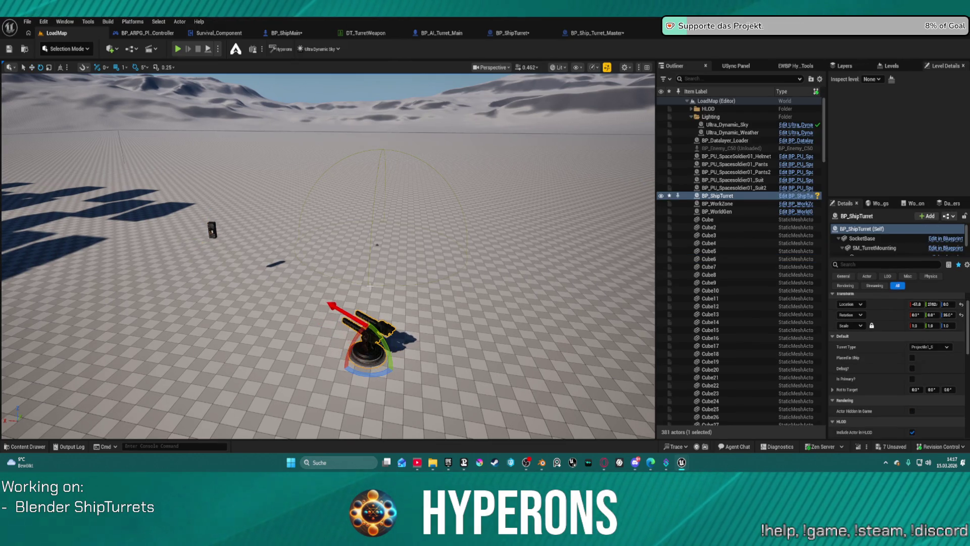
scroll(365, 272, down, 1)
drag(379, 371, 333, 345)
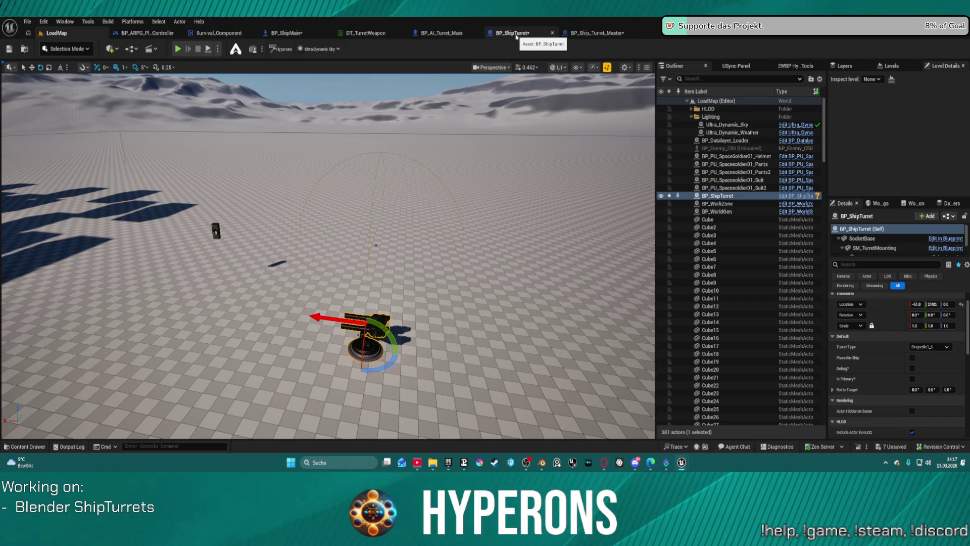
click(512, 33)
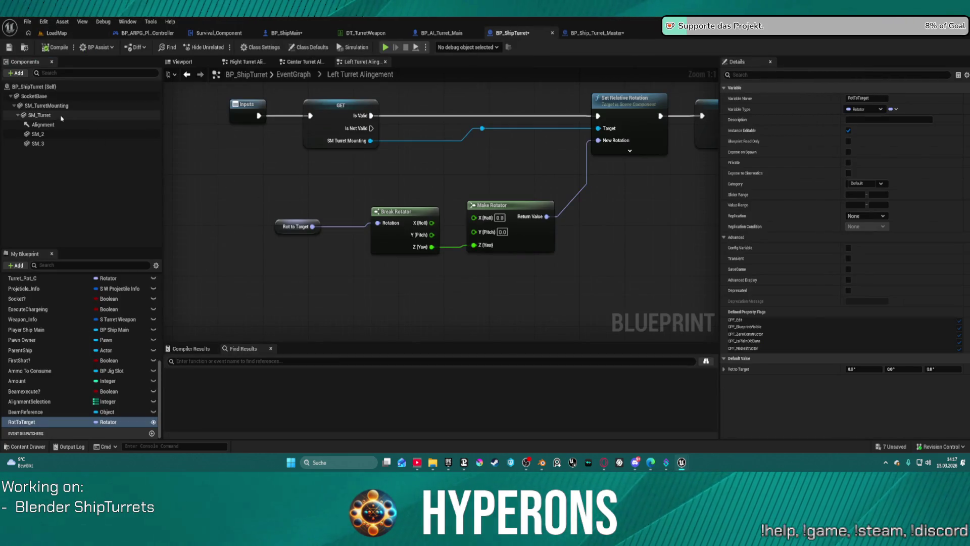
Step: Inspect the SocketBase component and its context menu without choosing an action
click(55, 96)
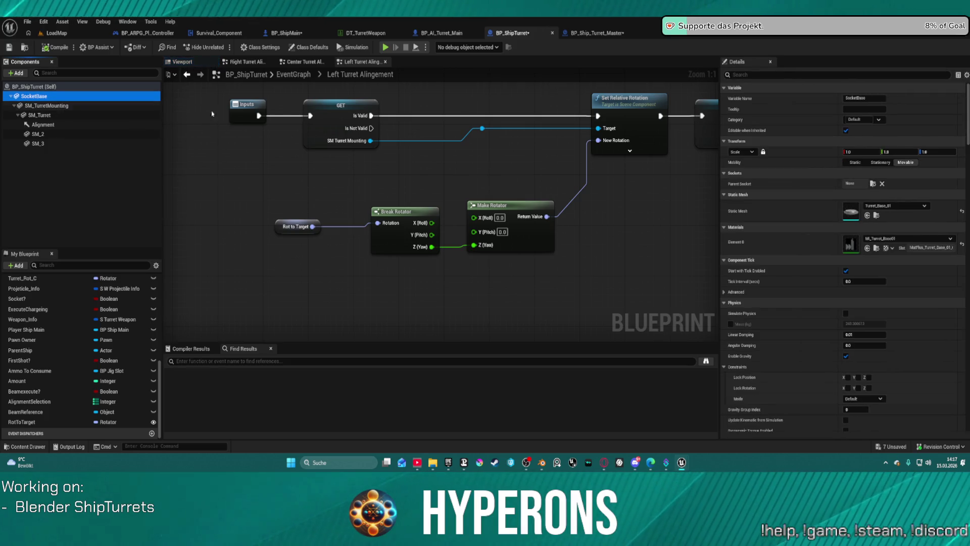
right_click(61, 98)
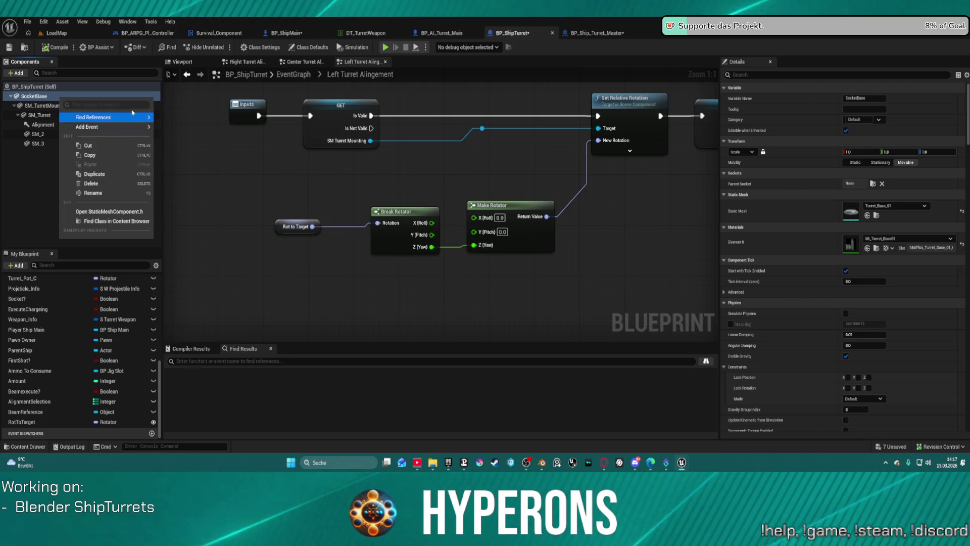
mouse_move(123, 121)
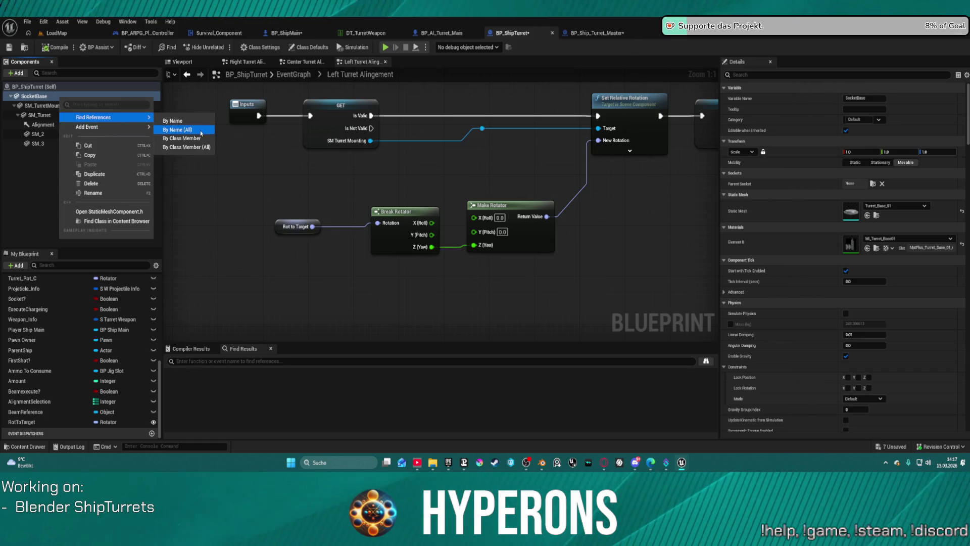
click(202, 151)
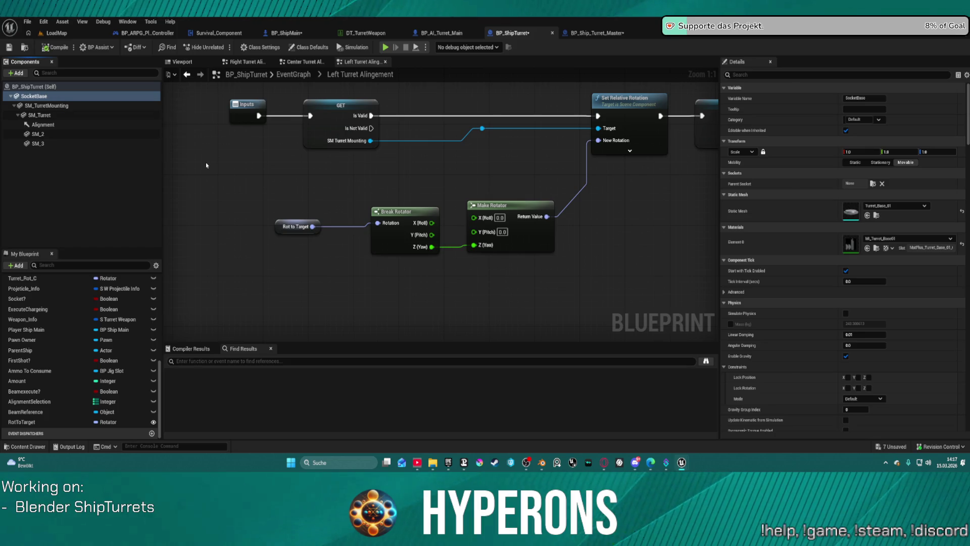
click(34, 96)
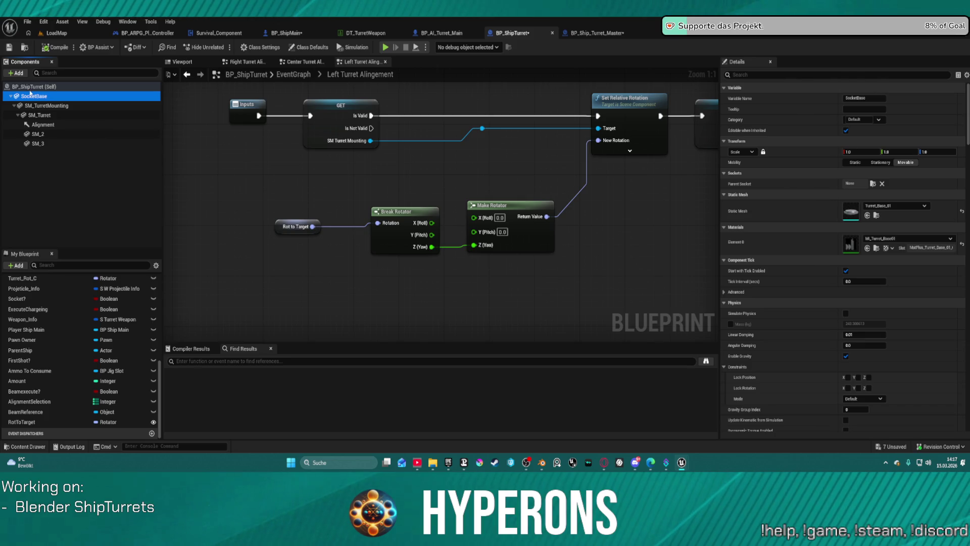
Step: Find all references to SM_TurretMounting by name
right_click(42, 105)
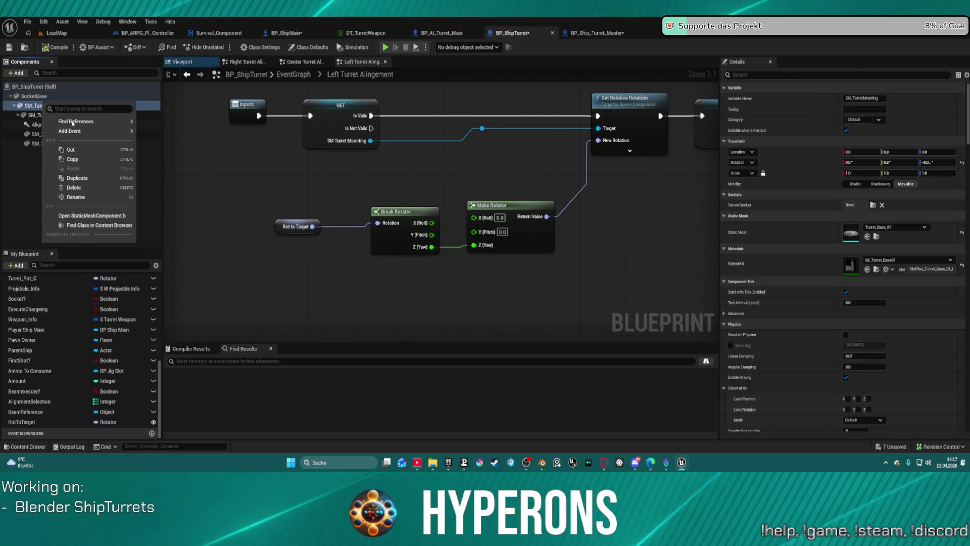
mouse_move(108, 121)
click(167, 126)
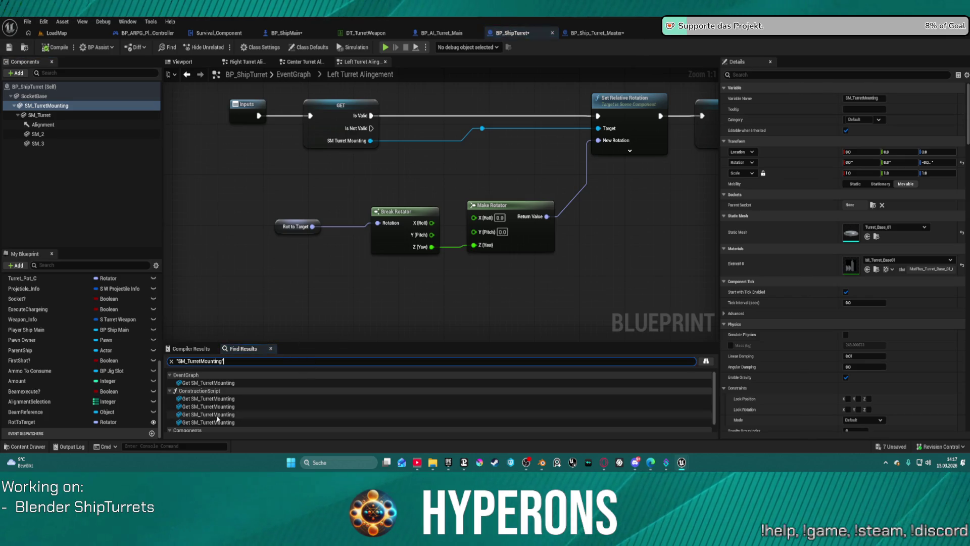
Step: Step through each Find Results entry, reviewing the construction script's attach-component node
click(231, 384)
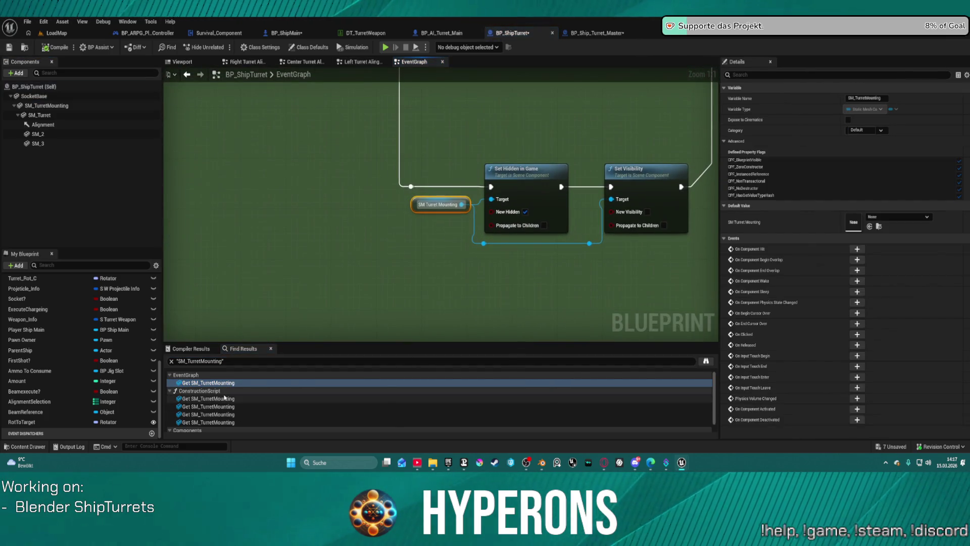
click(224, 398)
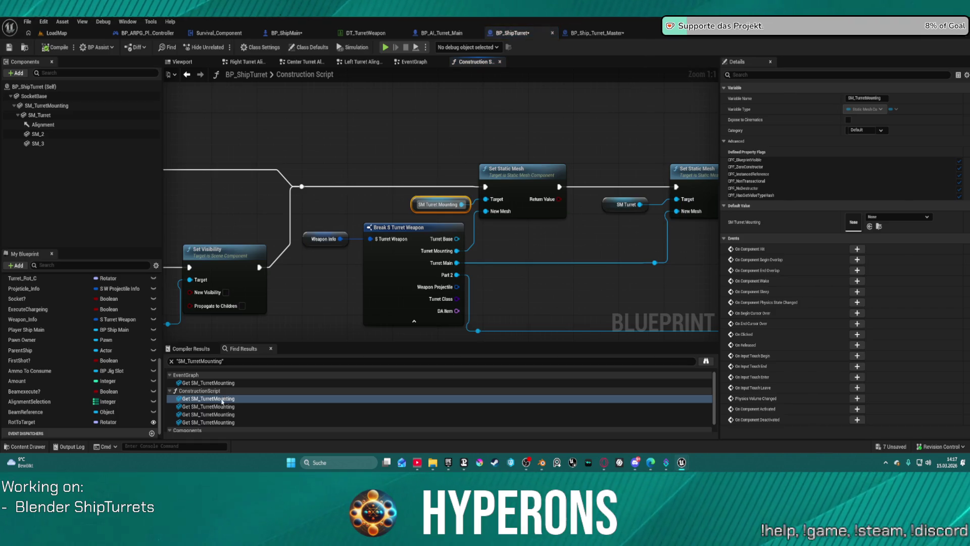
click(222, 407)
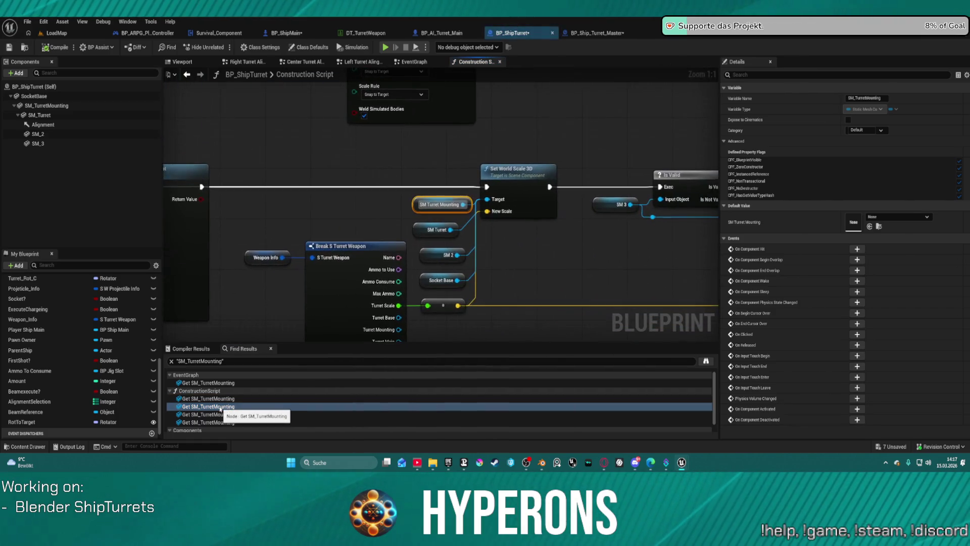
click(220, 414)
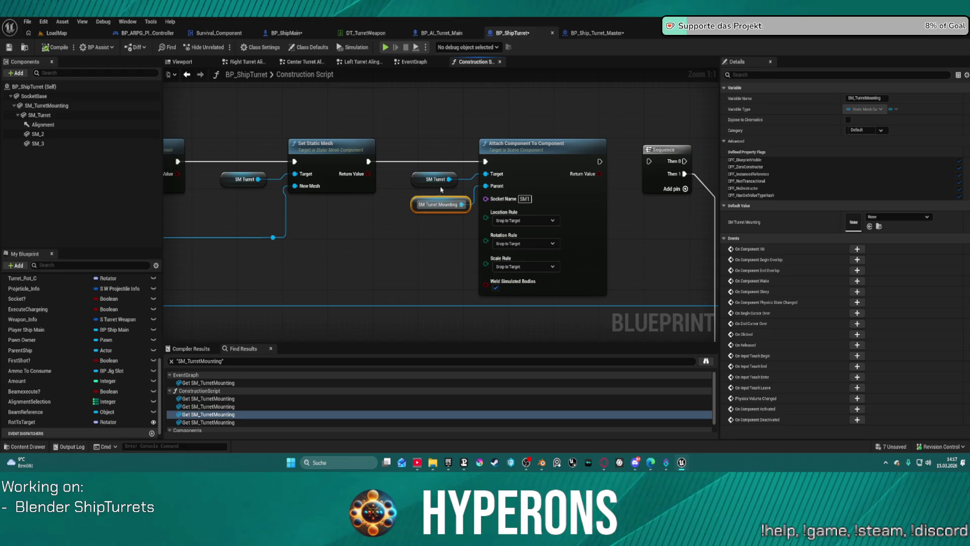
mouse_move(463, 234)
mouse_down()
mouse_move(349, 217)
mouse_move(373, 208)
mouse_up()
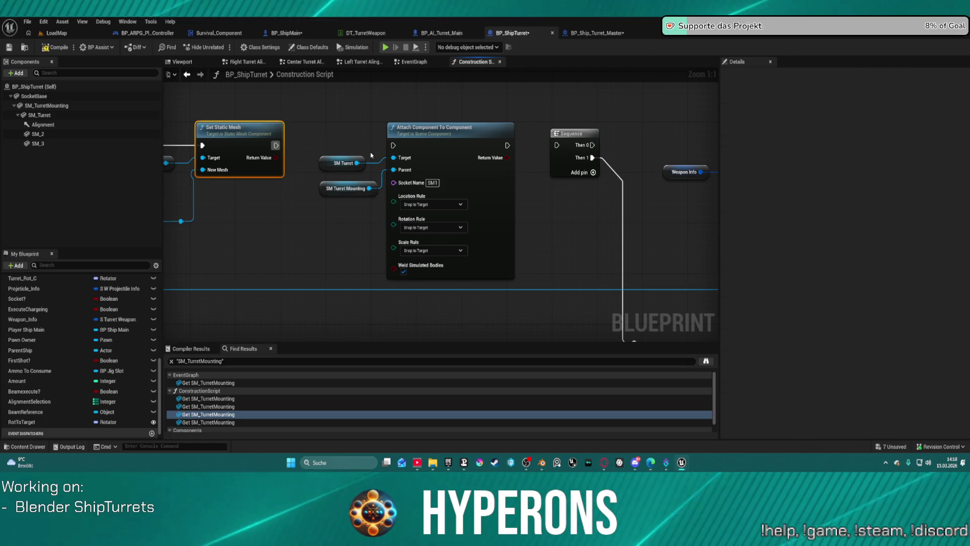
scroll(371, 152, down, 1)
scroll(359, 158, down, 9)
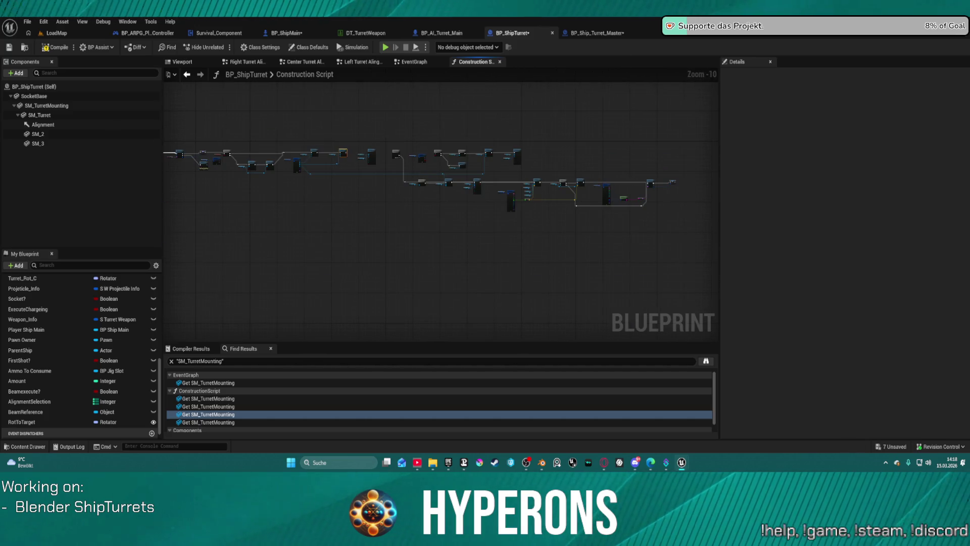
scroll(338, 152, up, 9)
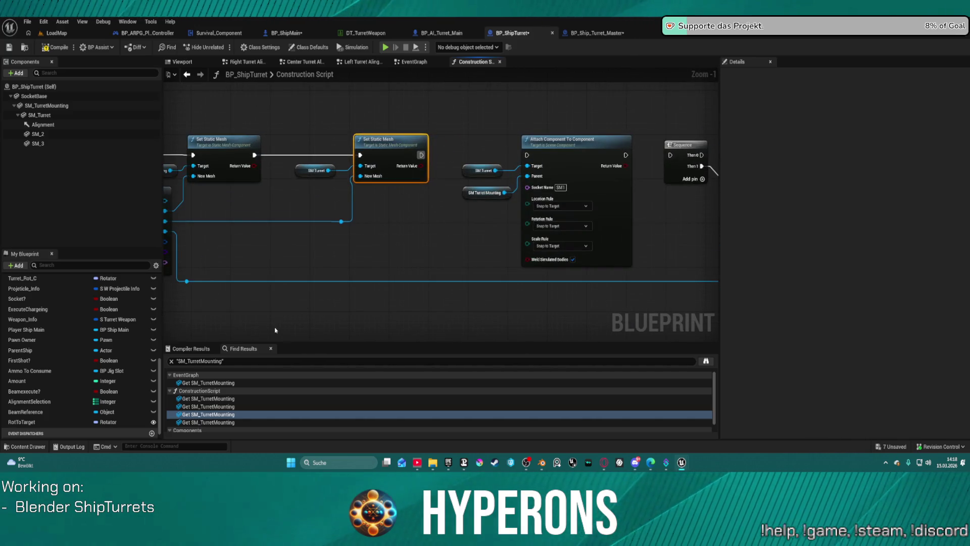
click(223, 423)
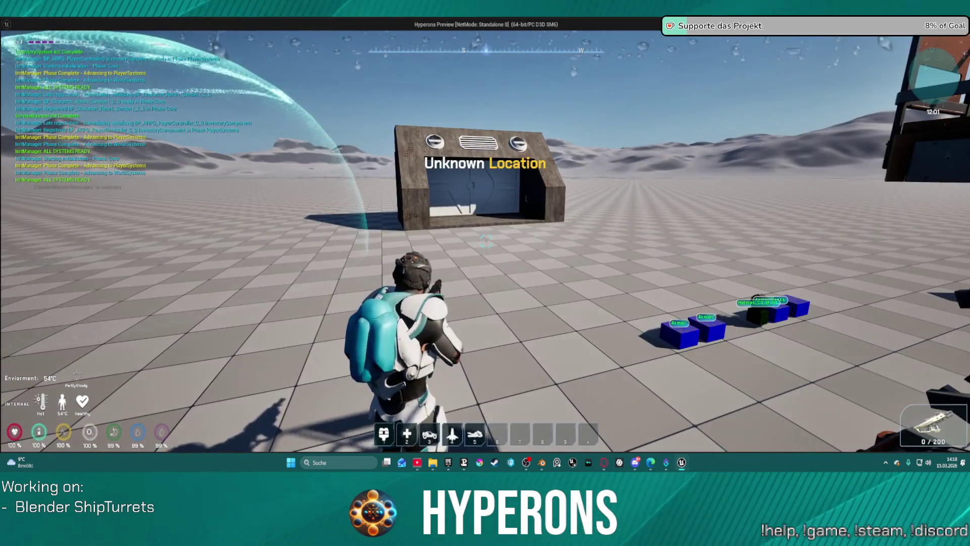
Step: End the standalone test and save the modified turret assets with Save Selected
key(Escape)
click(53, 33)
click(27, 21)
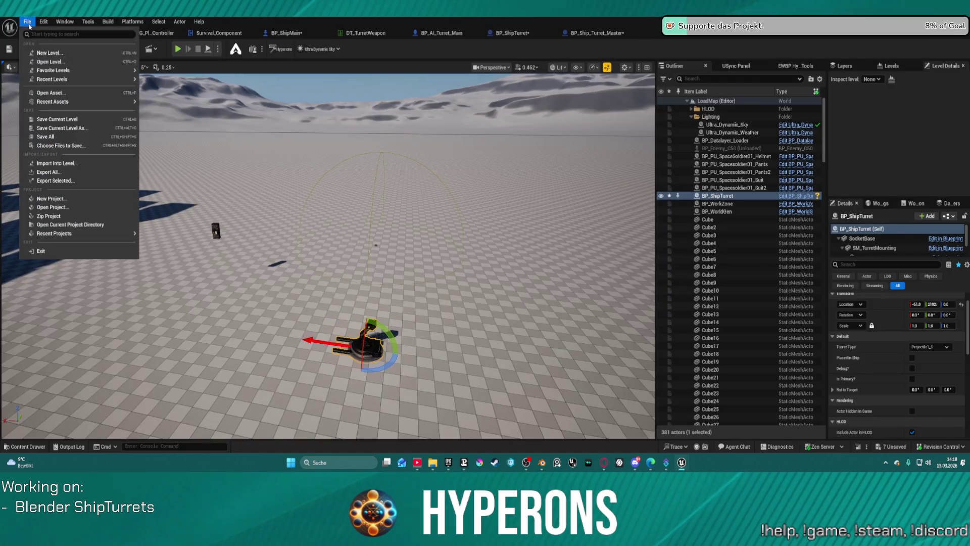
mouse_move(101, 79)
click(191, 112)
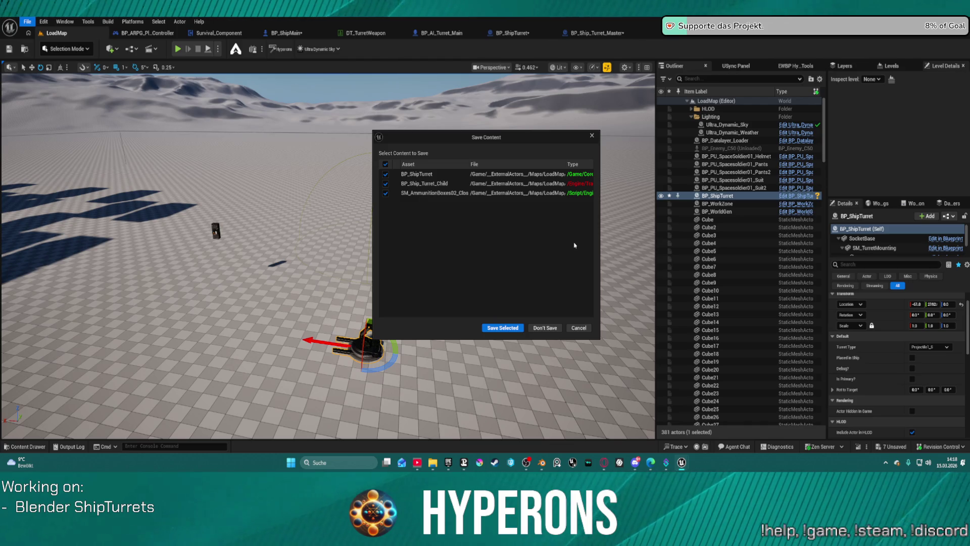
click(504, 329)
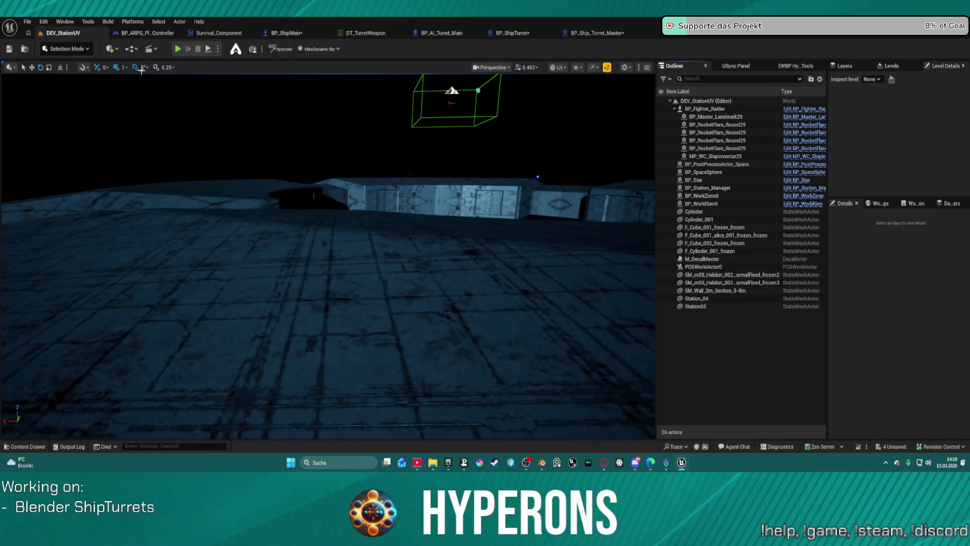
Step: Open the Map_Lobby0 level from Recent Levels and close the Message Log
click(27, 21)
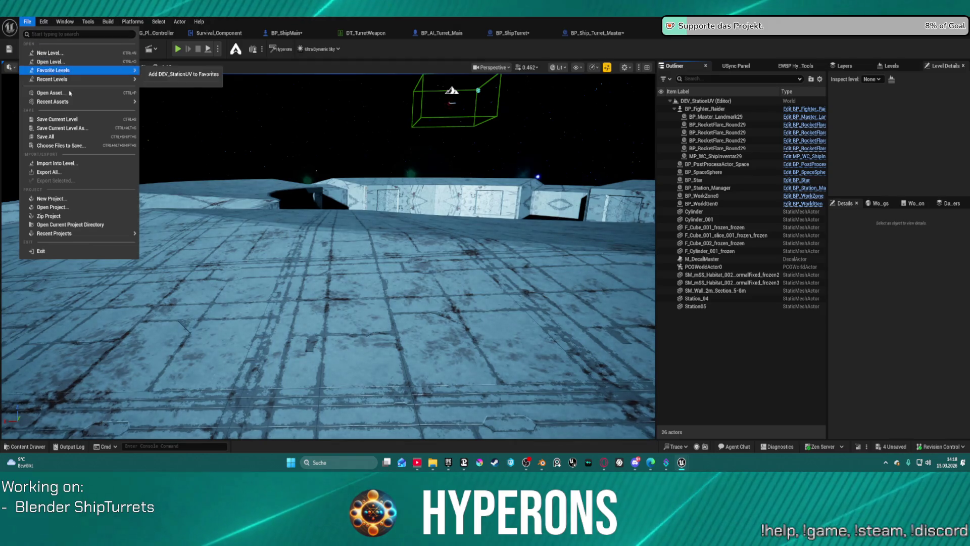
click(185, 113)
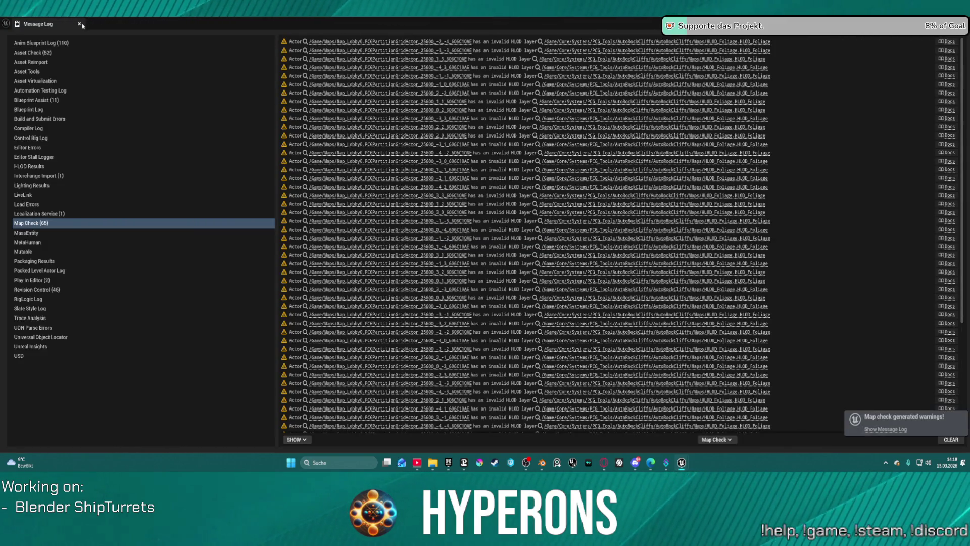
click(80, 24)
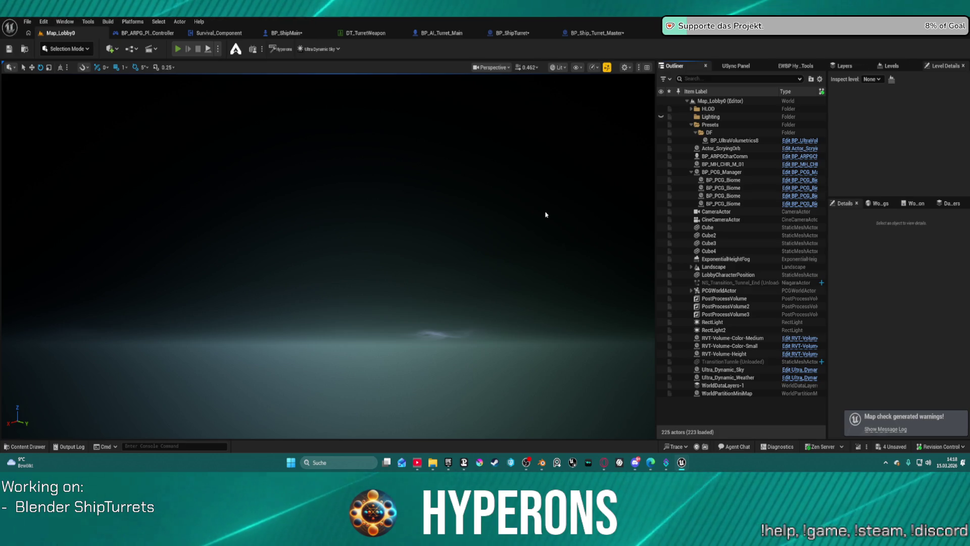
key(alt+p)
click(67, 253)
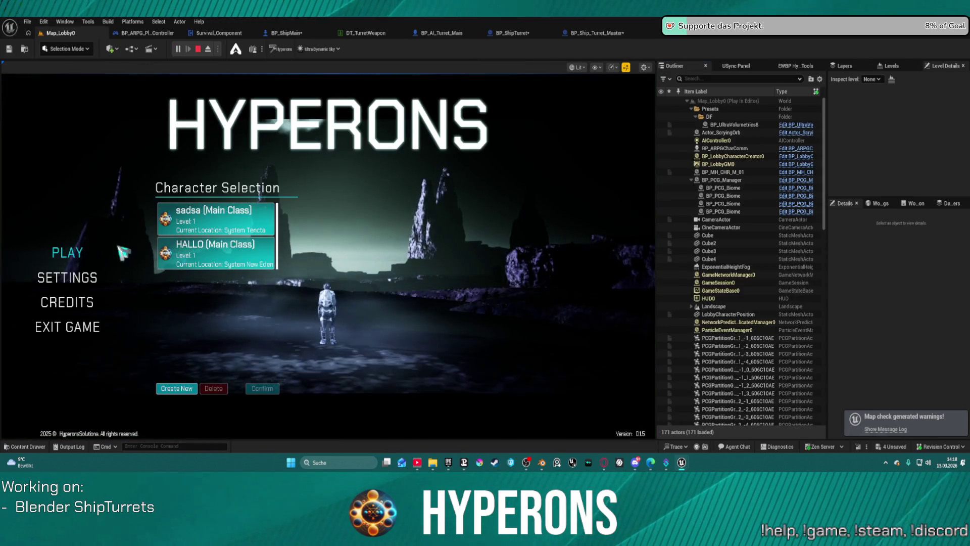
click(243, 260)
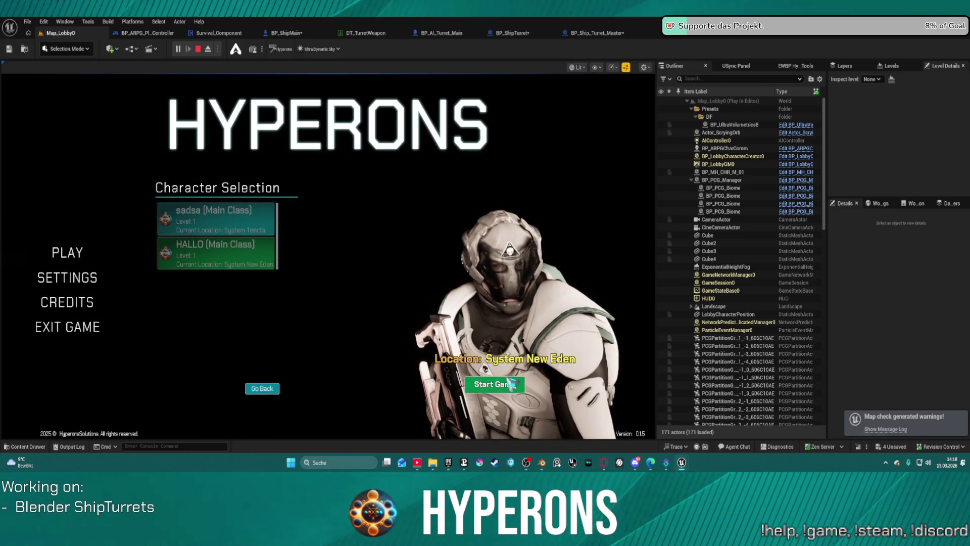
click(495, 384)
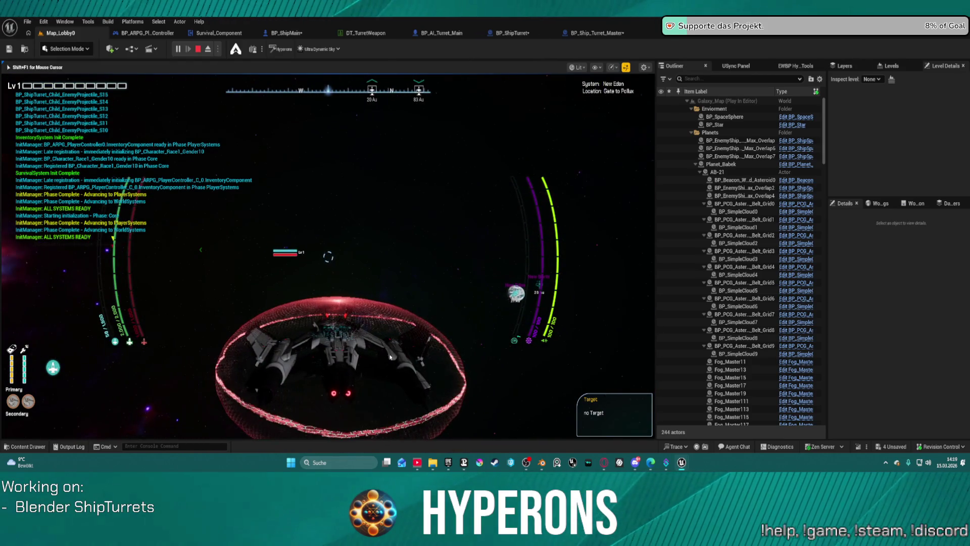
key(Escape)
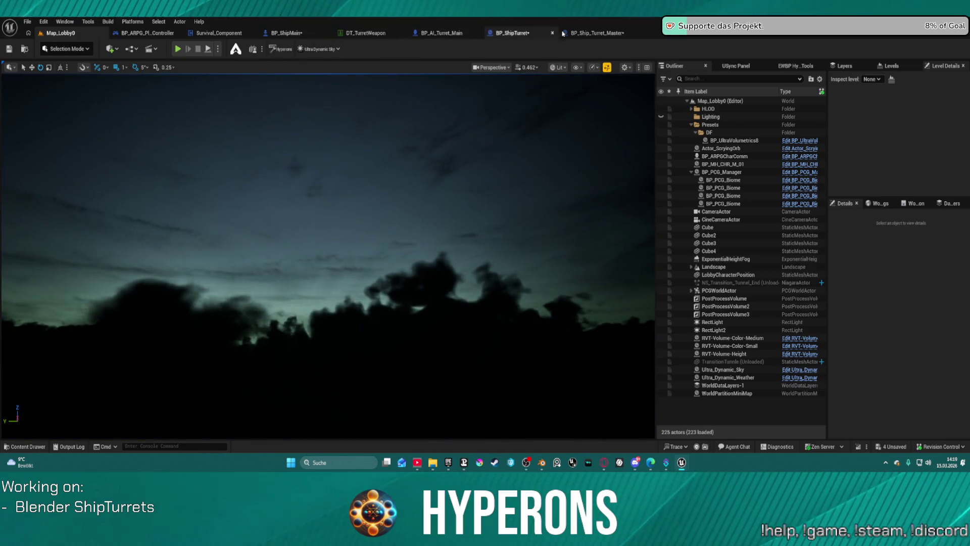
Step: Connect Set Static Mesh's exec pin to Attach Component To Component in the construction script
click(603, 33)
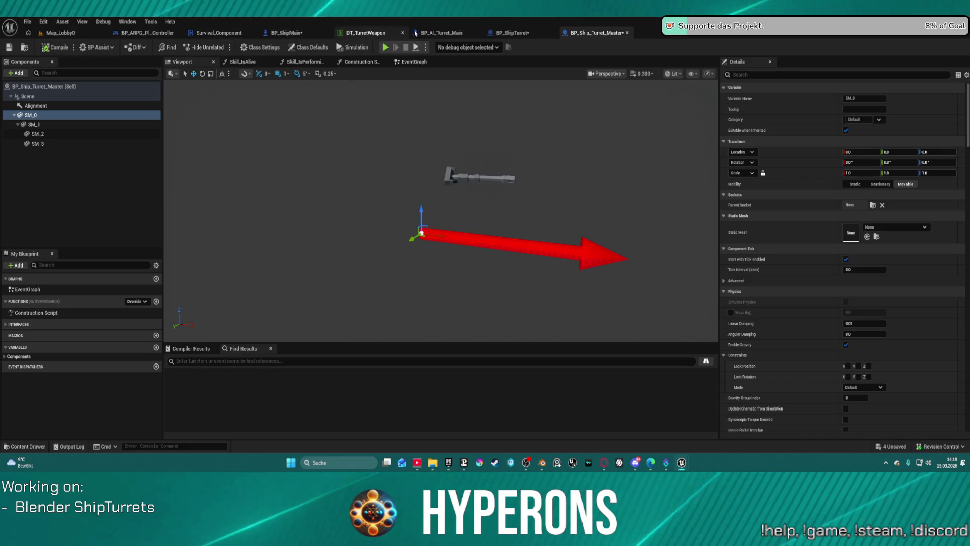
click(512, 33)
drag(591, 202, 448, 198)
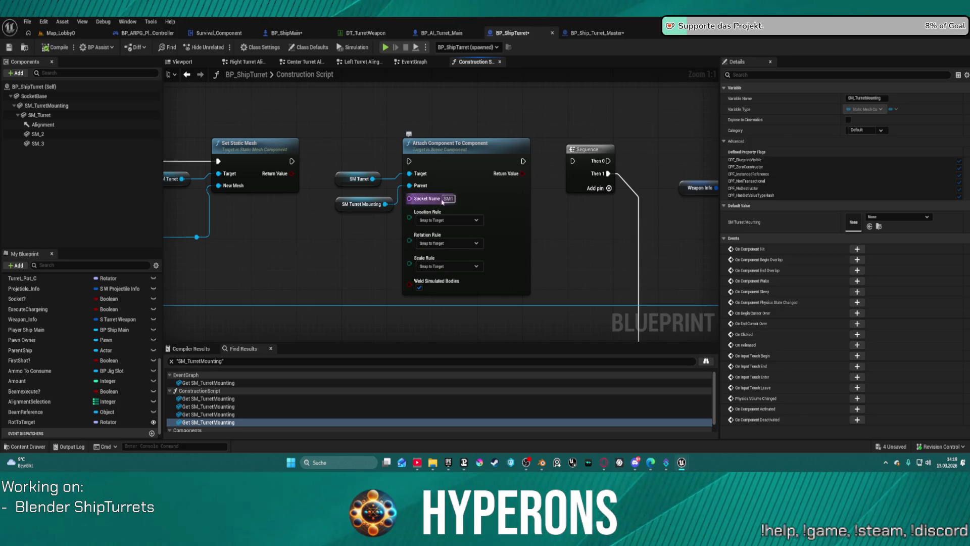
drag(414, 163, 292, 162)
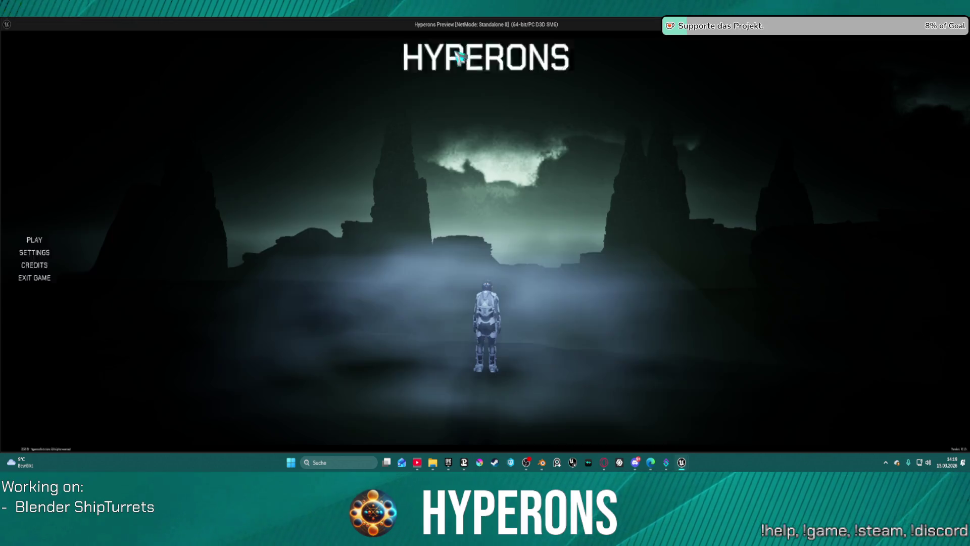
Step: Pick the New Eden character from PLAY, confirm it, and start the game
click(87, 236)
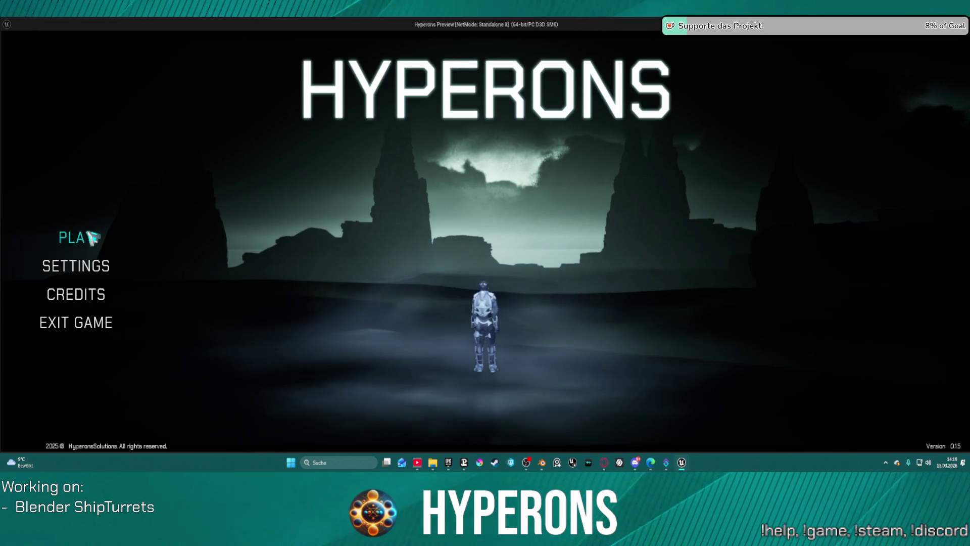
click(399, 250)
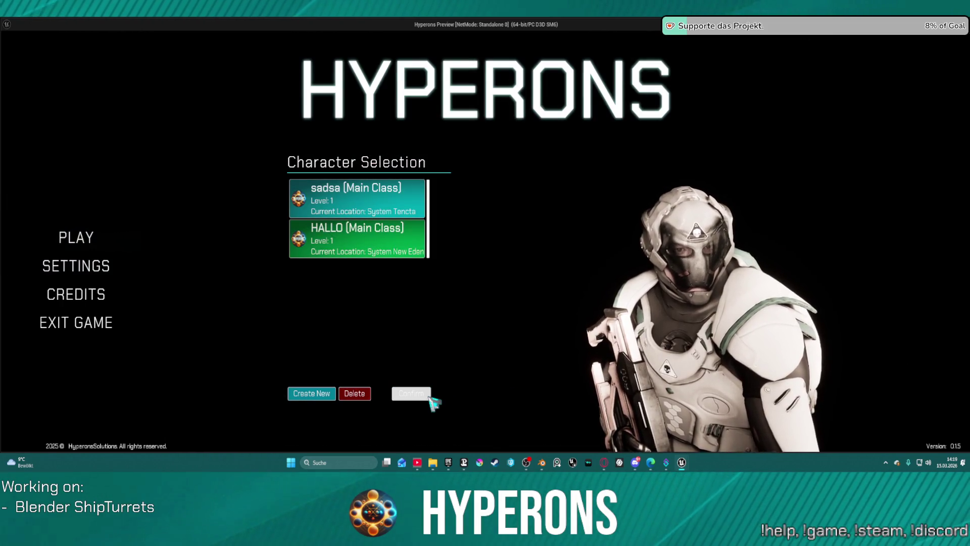
click(408, 394)
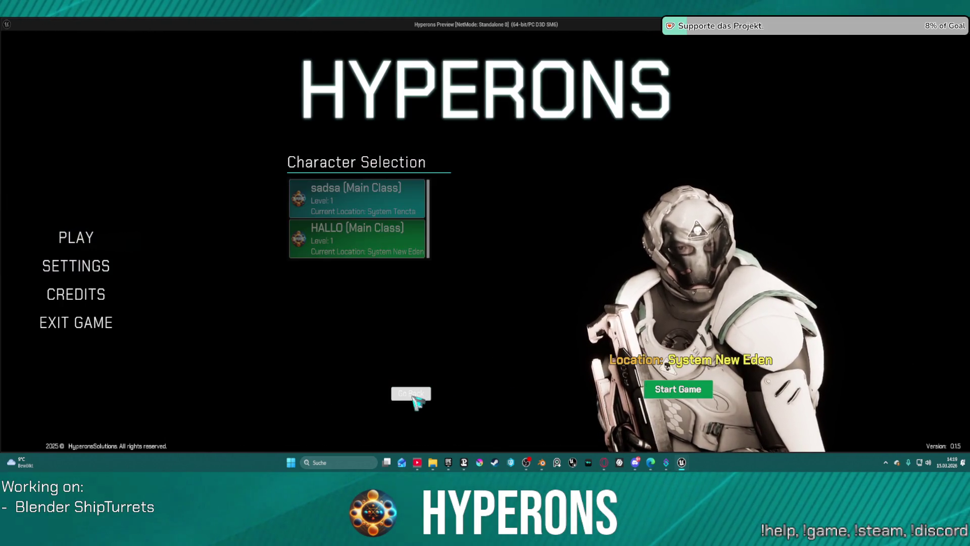
click(678, 389)
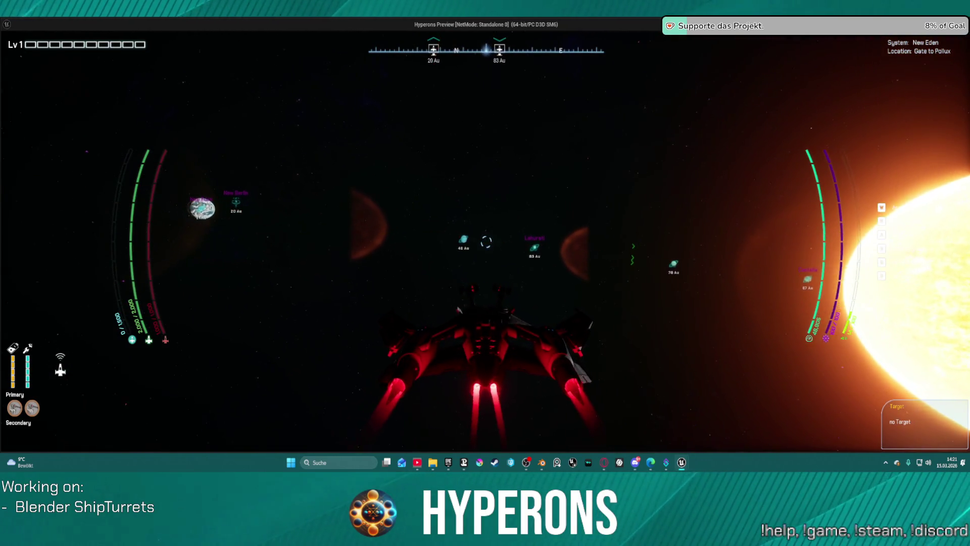
Step: Calibrate the hyperdrive with J, then accelerate with W toward the pink planet
key(j)
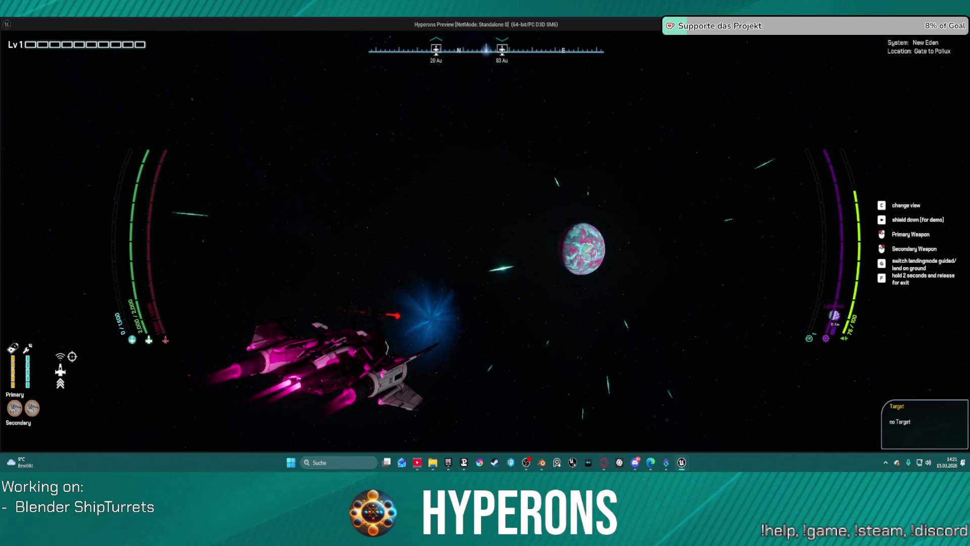
key(w)
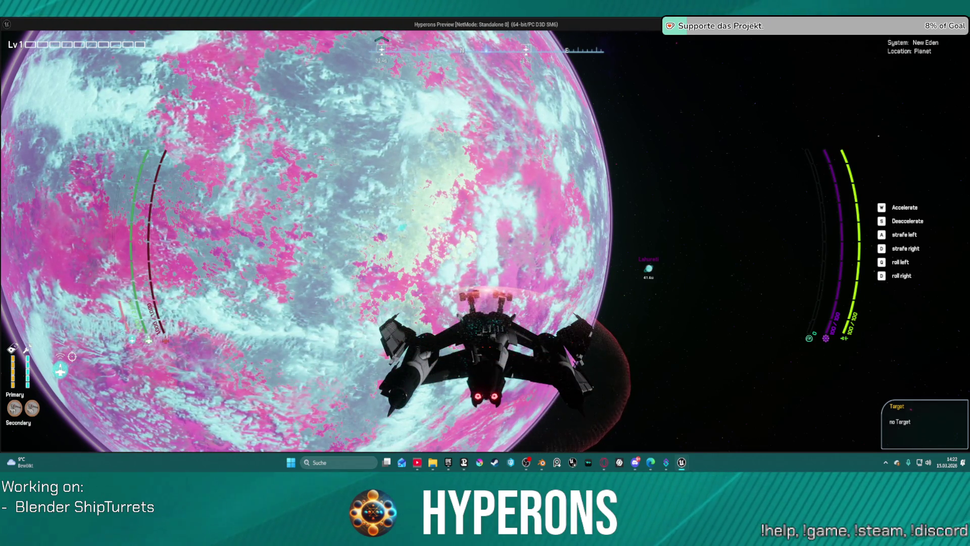
Step: Exit the standalone game preview with Escape
key(Escape)
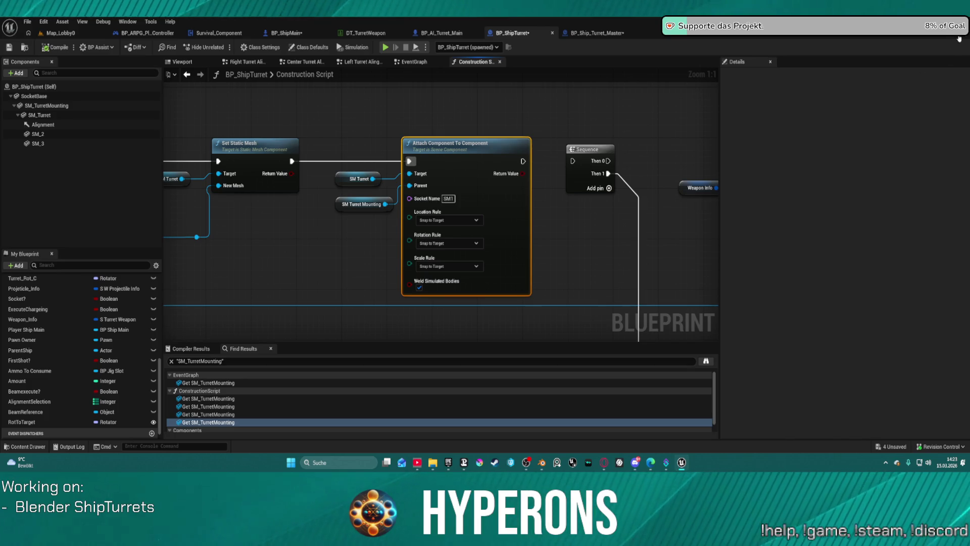
Step: Check out and save the four modified assets, then bring up the DualRailCannon model in Blender
key(ctrl+shift+s)
click(499, 328)
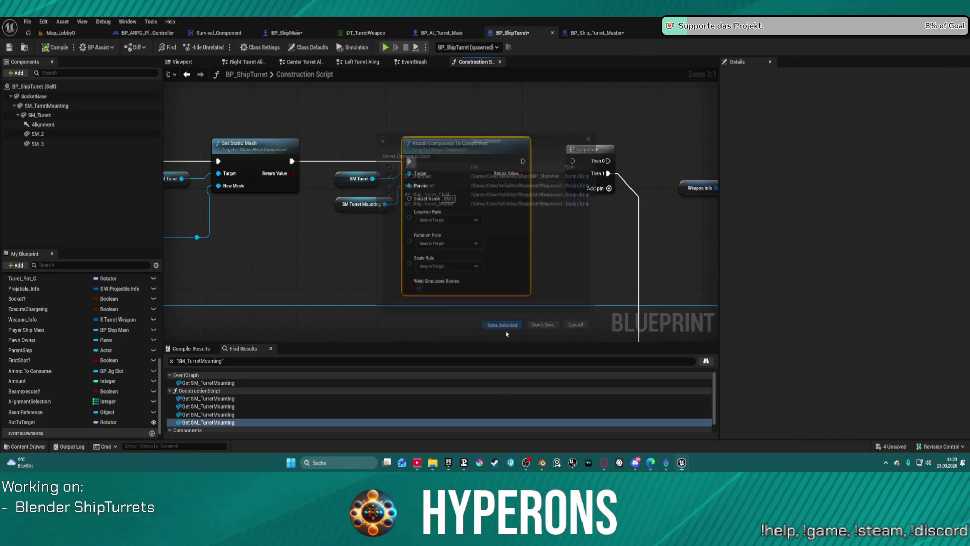
click(505, 329)
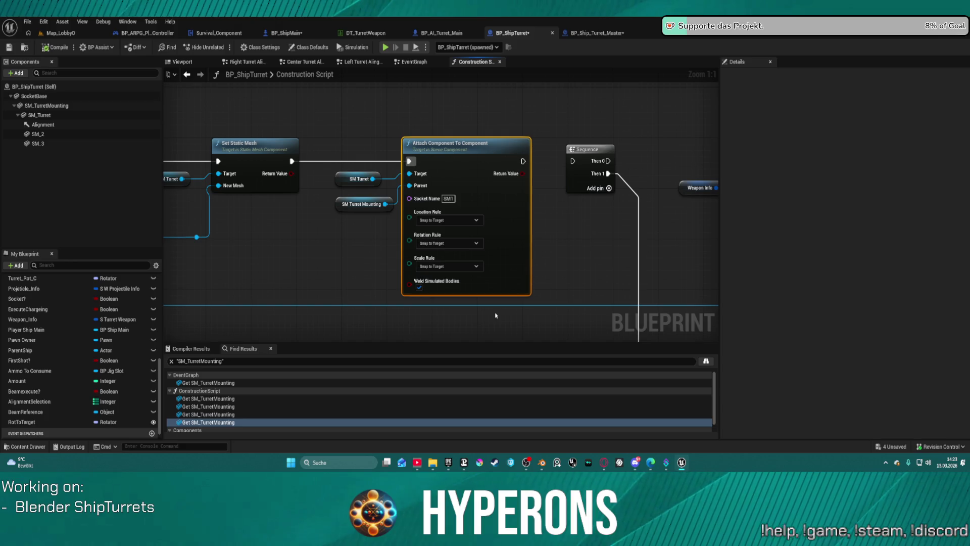
key(alt+Tab)
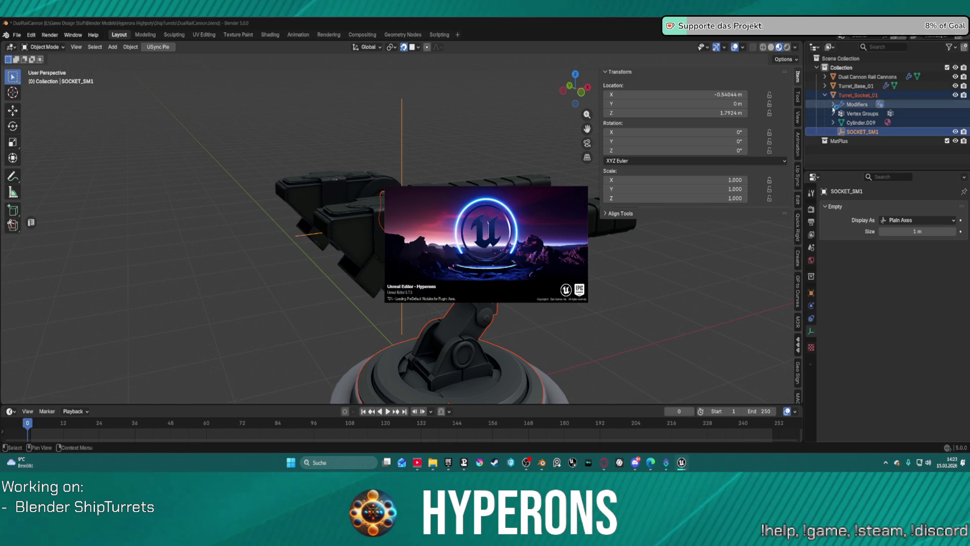
click(834, 105)
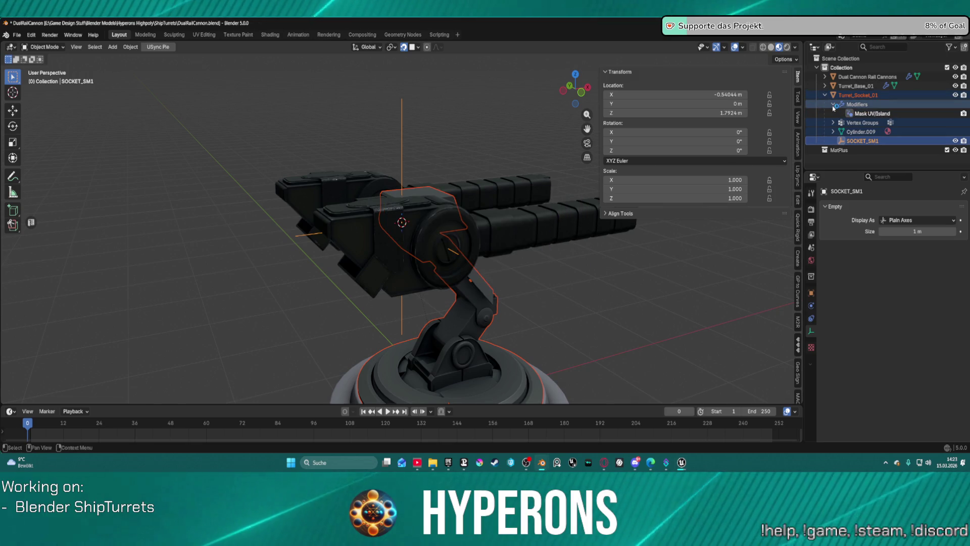
click(833, 105)
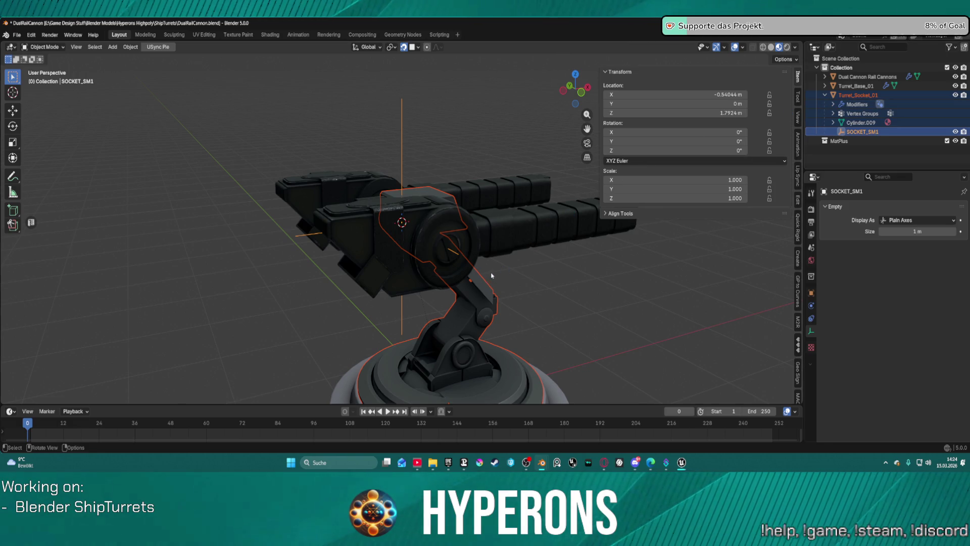
click(619, 290)
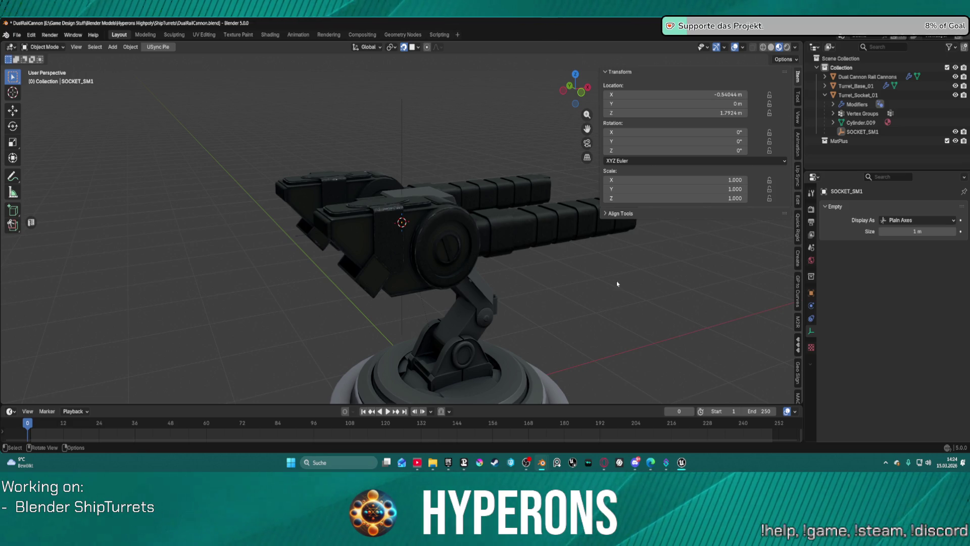
scroll(617, 282, down, 5)
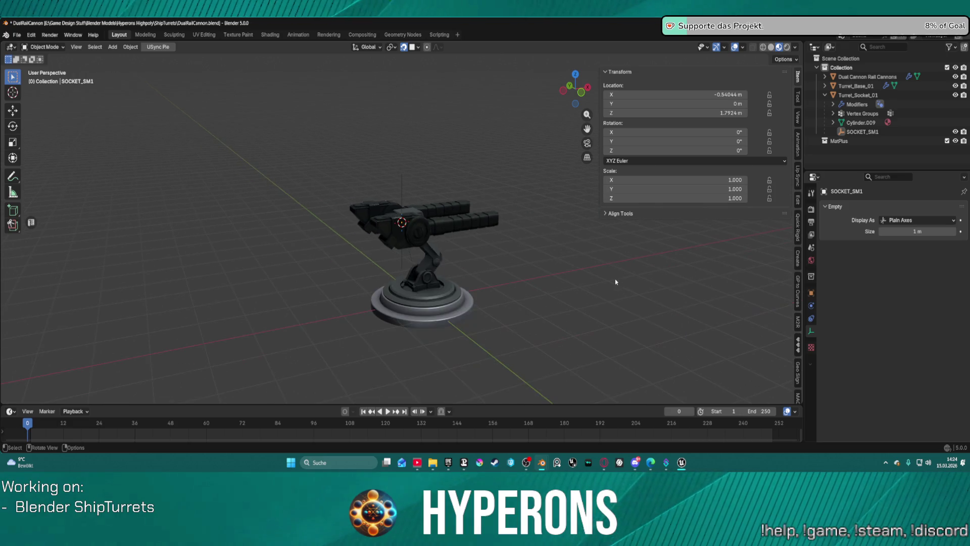
scroll(616, 282, down, 2)
scroll(616, 282, up, 3)
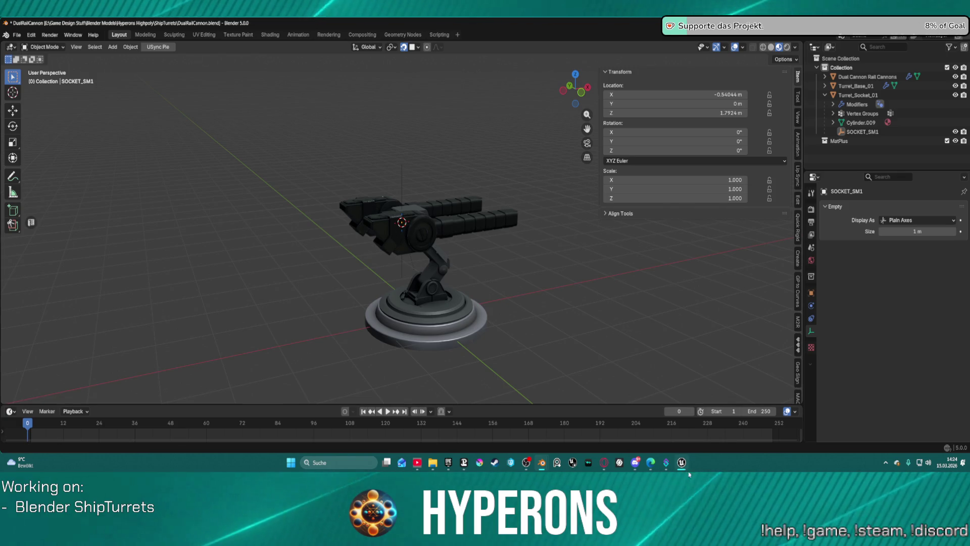
mouse_move(687, 467)
mouse_move(681, 425)
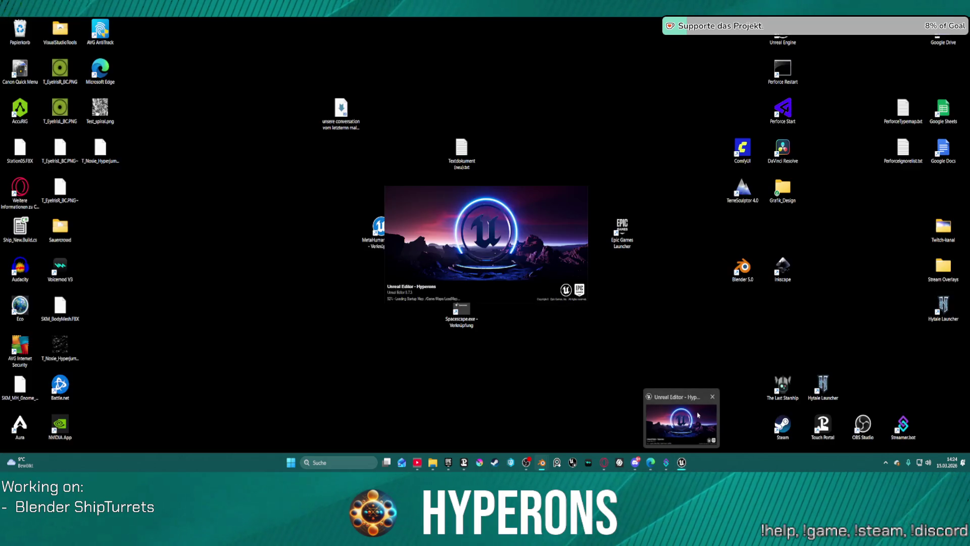